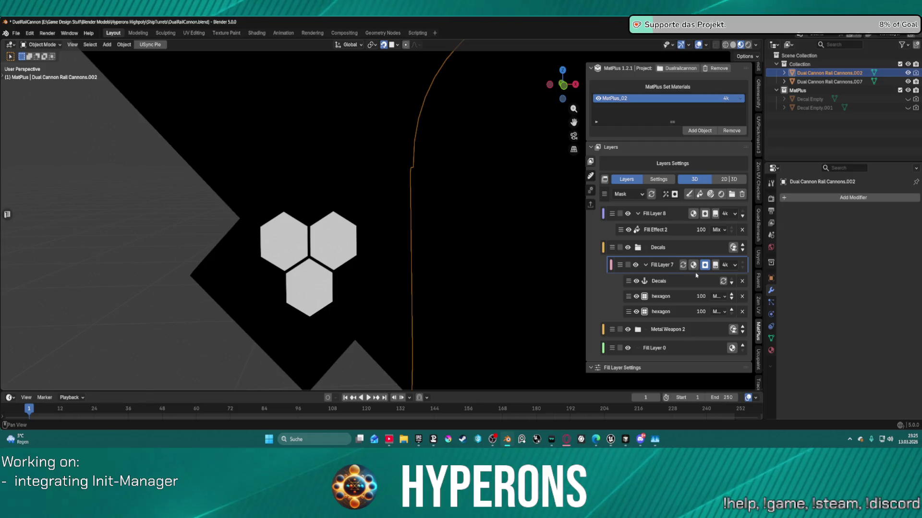
- Delete the Decals folder with its hexagon decal layers and frame the turret part
click(700, 284)
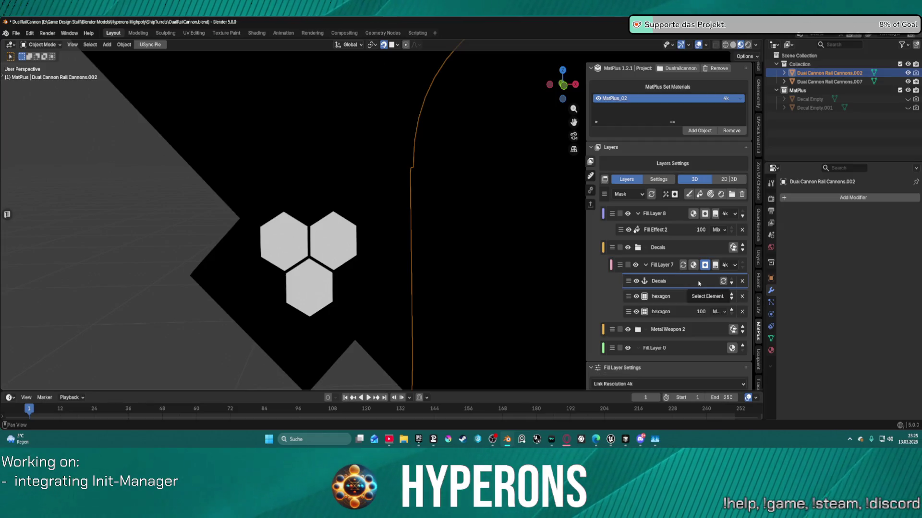
double_click(706, 282)
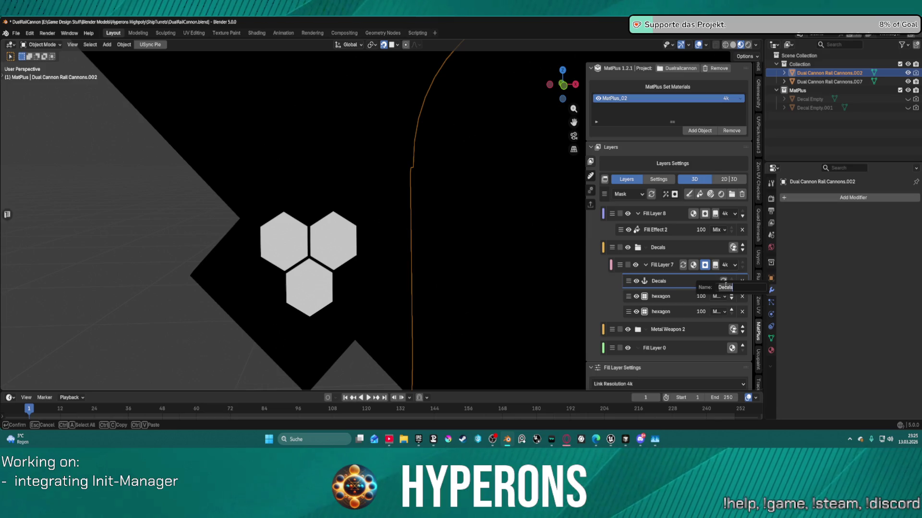
click(675, 289)
scroll(696, 287, down, 2)
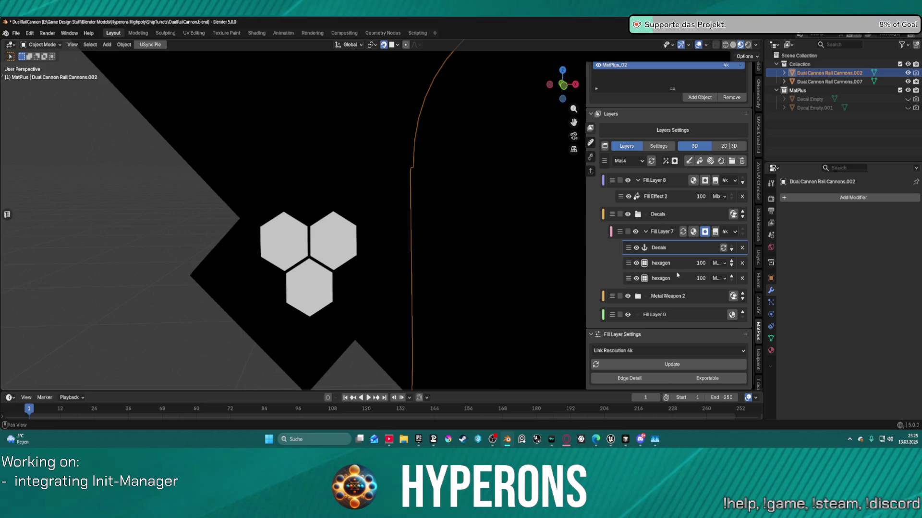
click(693, 218)
scroll(672, 240, up, 2)
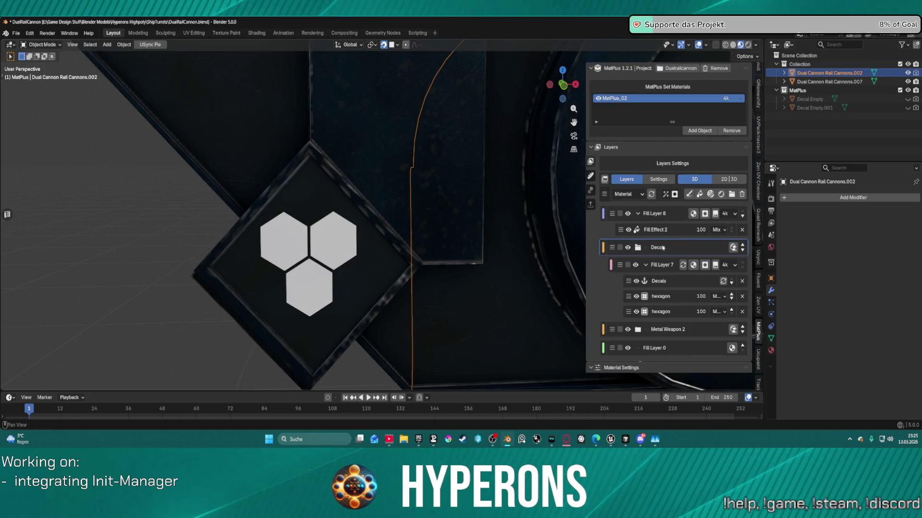
click(742, 195)
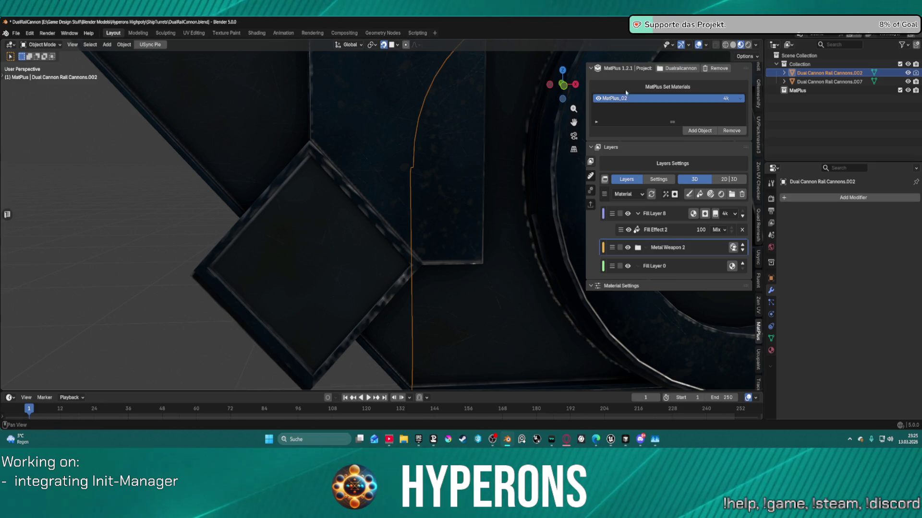
key(KP_Decimal)
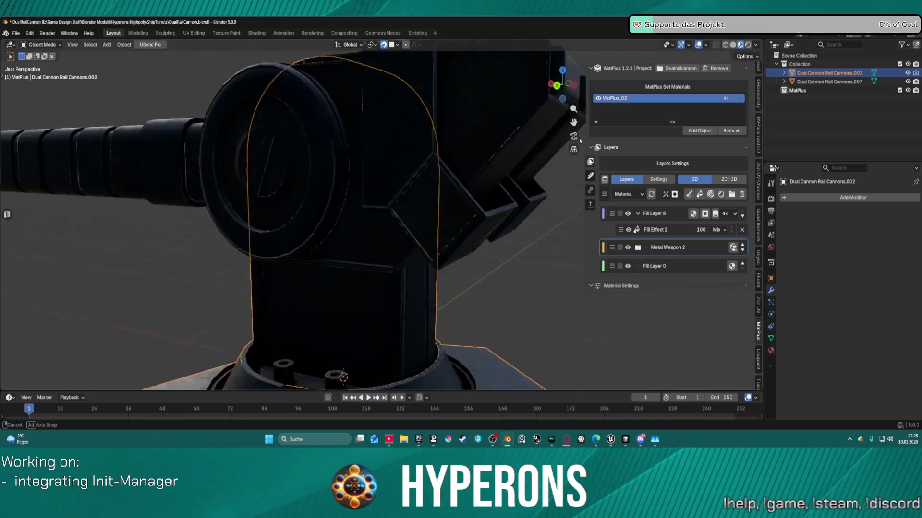
- Delete Fill Layer 8 and add a new Fill Layer 7 to the stack
click(666, 216)
click(741, 194)
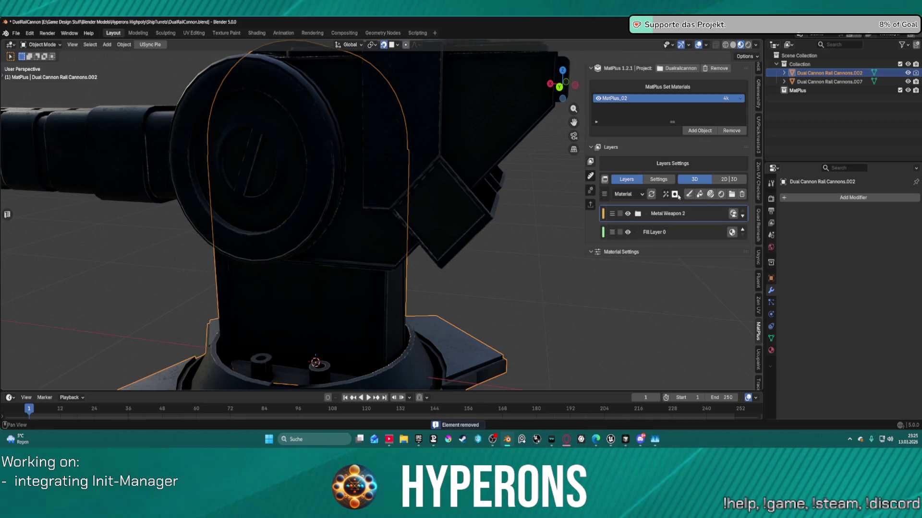
click(700, 194)
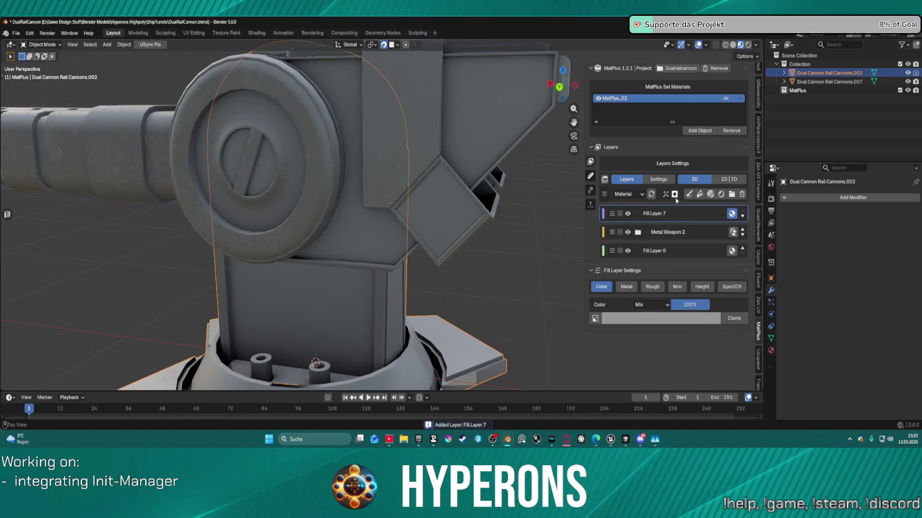
- Give Fill Layer 7 a black mask and a decal effect
click(673, 194)
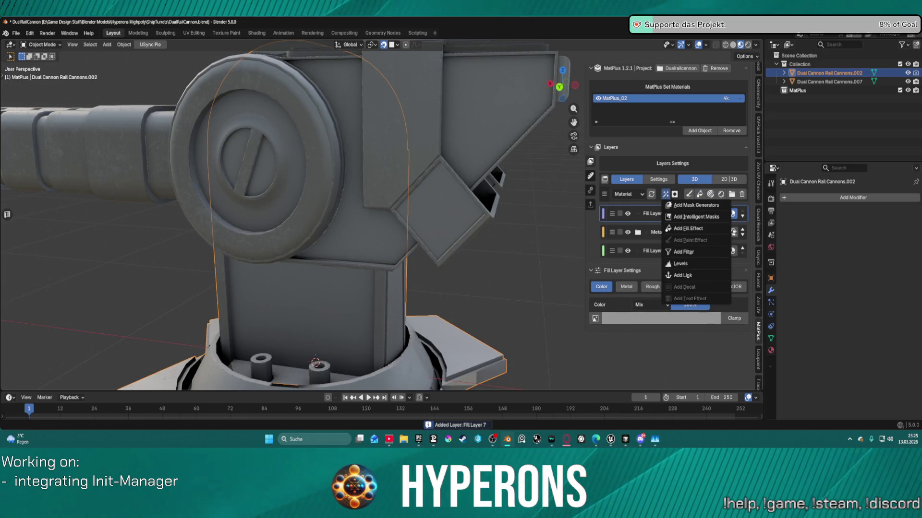
key(Escape)
click(674, 194)
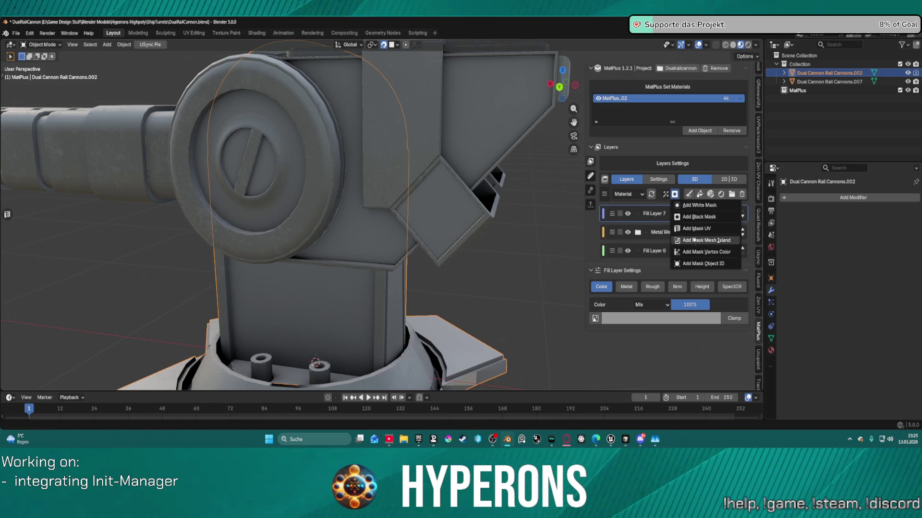
click(676, 195)
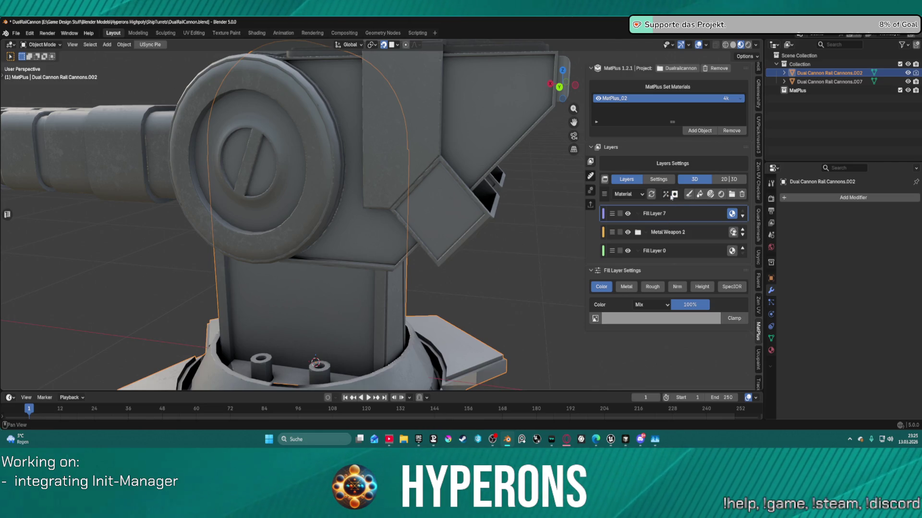
click(674, 194)
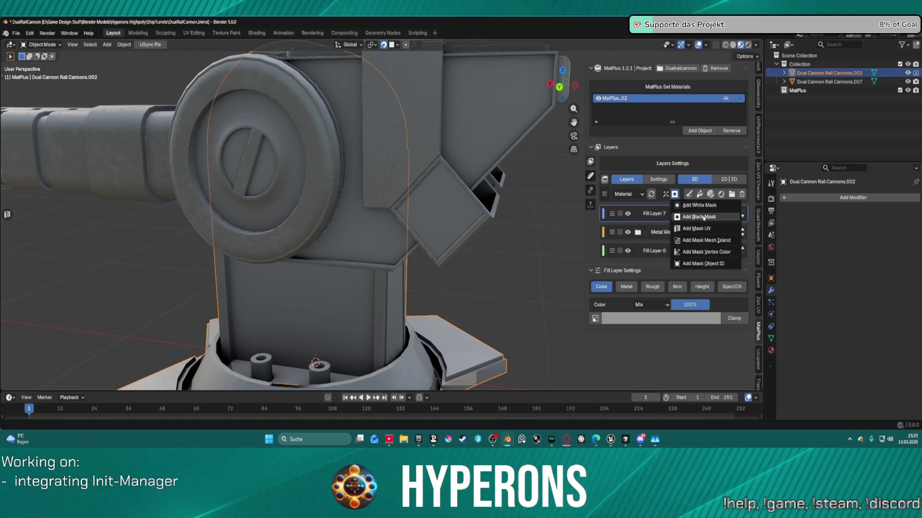
click(684, 217)
click(666, 195)
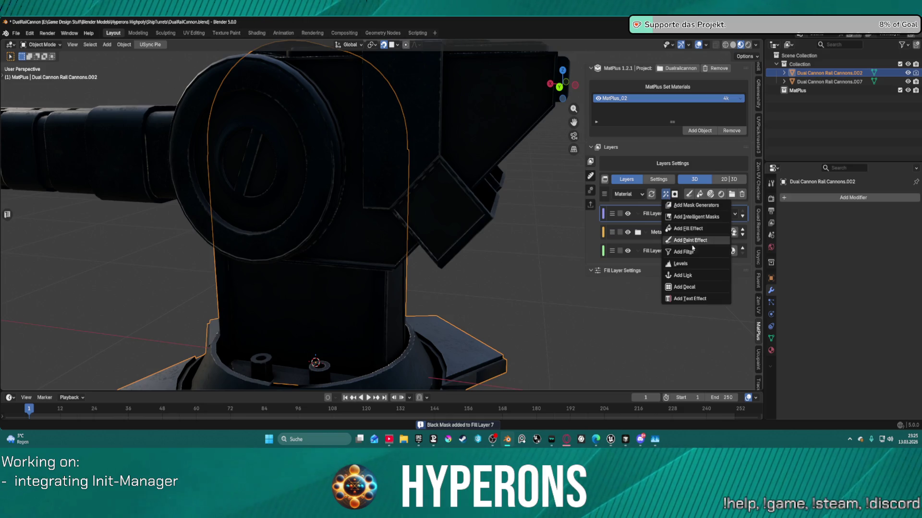
click(696, 289)
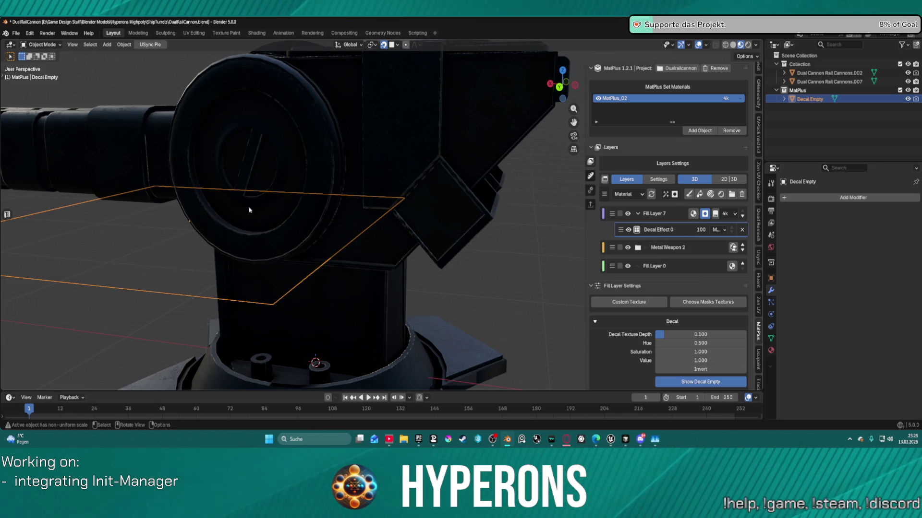
- Drop the decal projector on the diamond plate and use the Icons library's hexagon as its image
key(g)
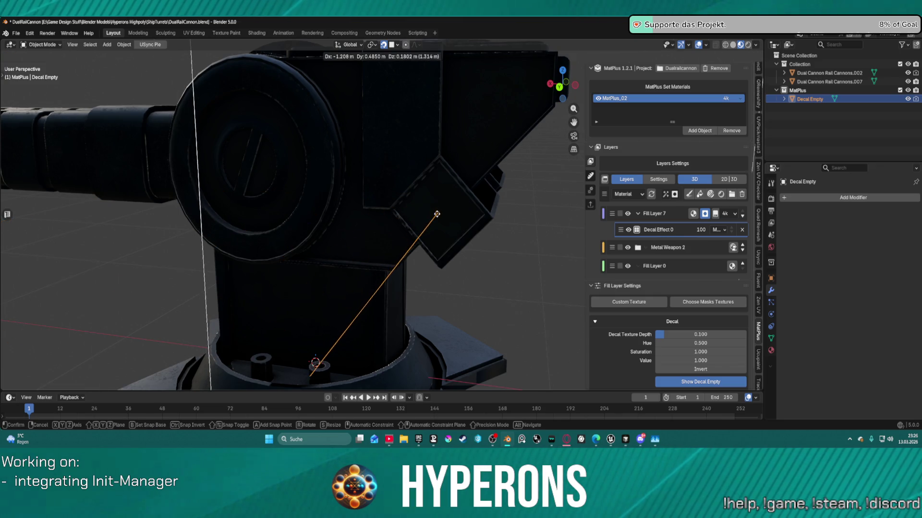
click(439, 211)
click(708, 302)
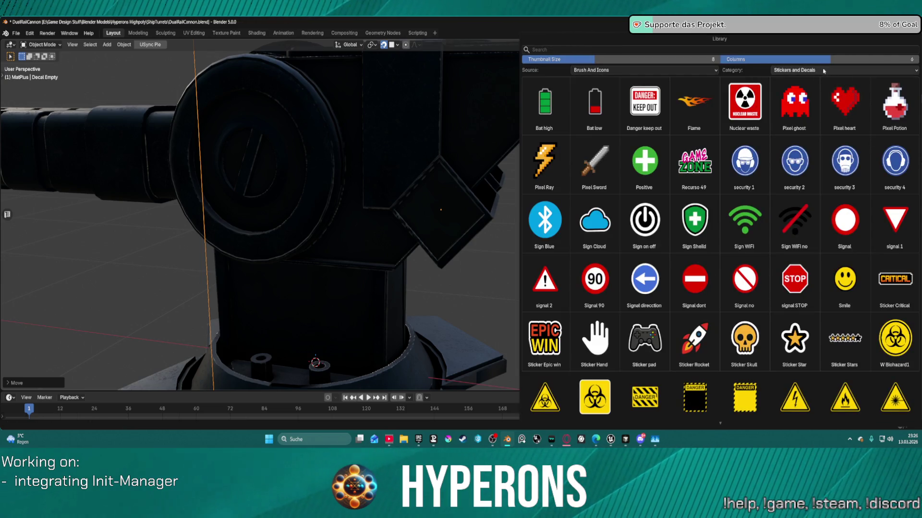
click(815, 71)
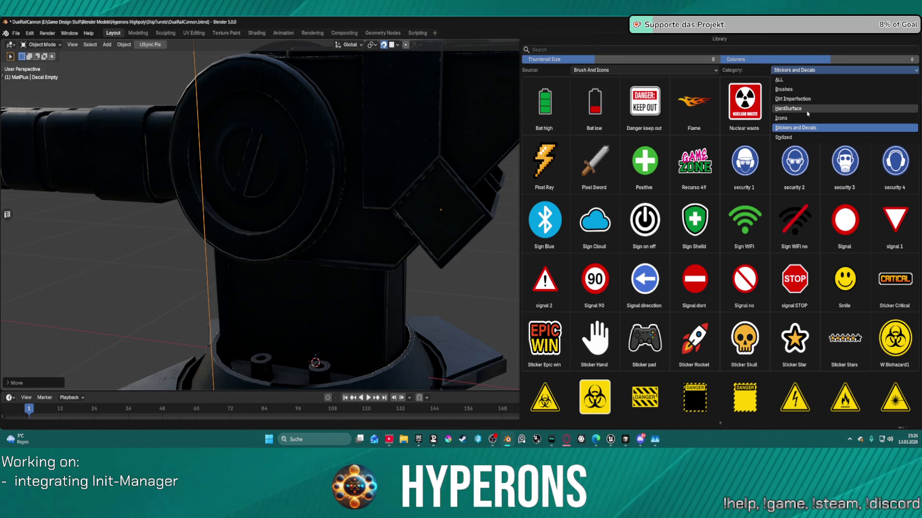
click(795, 118)
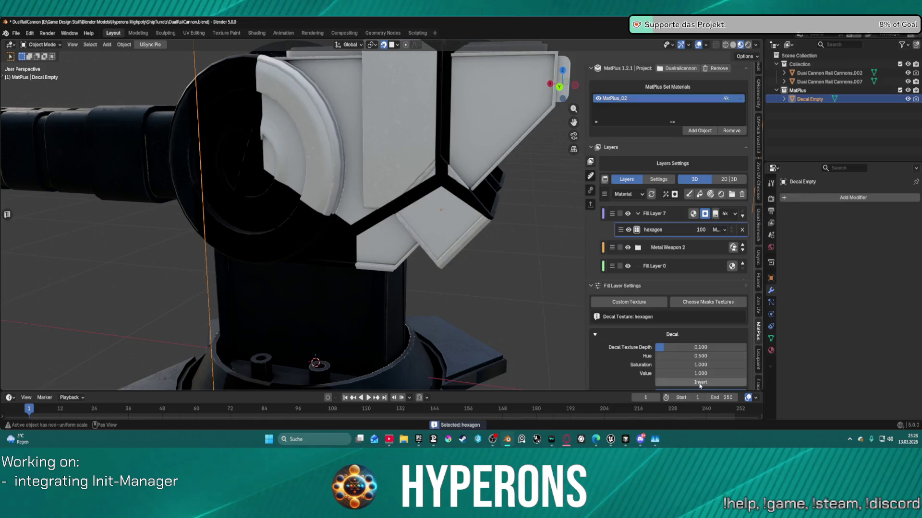
click(745, 397)
key(s)
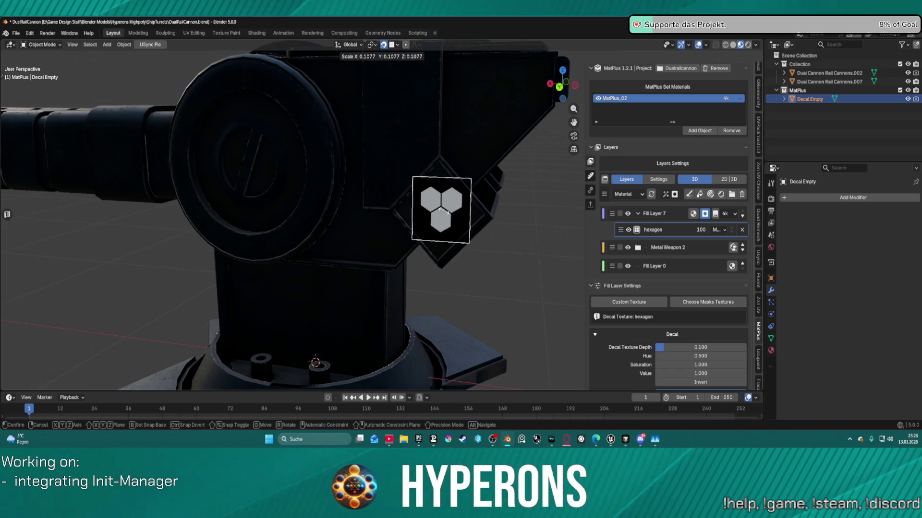
- Confirm the smaller decal size and check the turret from side, front and back views
click(446, 212)
key(KP_3)
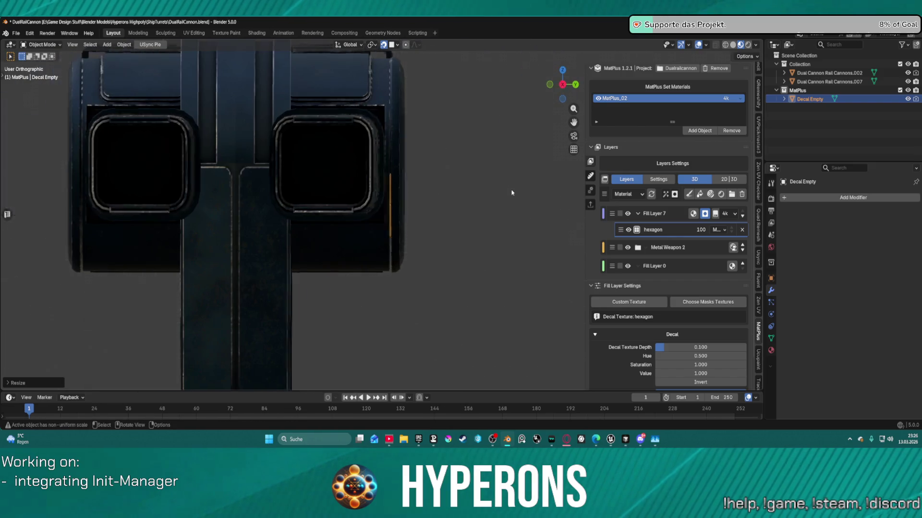
key(KP_1)
key(KP_3)
key(KP_1)
key(ctrl+KP_1)
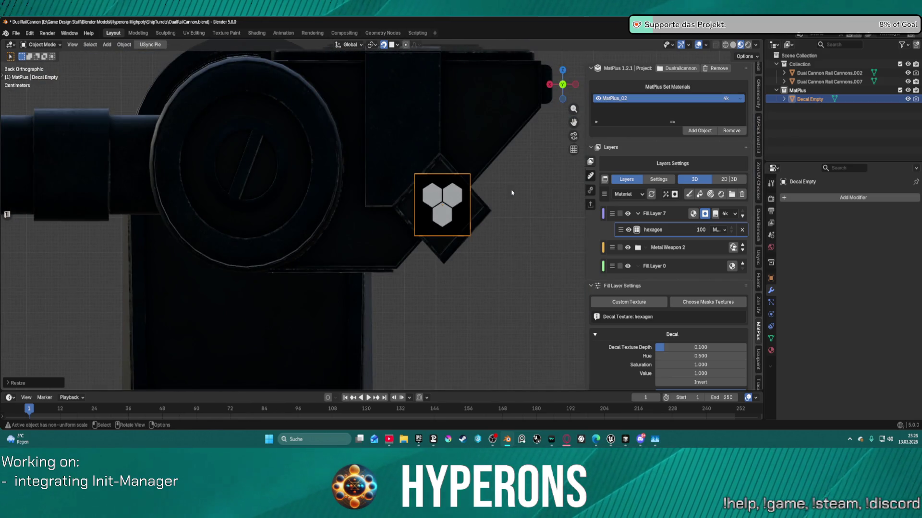
scroll(544, 109, up, 4)
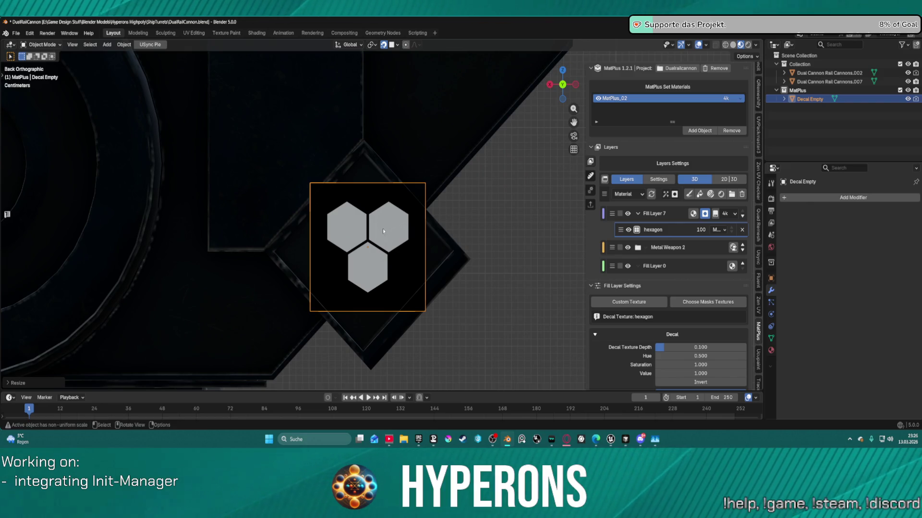
- Shift the decal left and make it use its brightness as transparency
key(g)
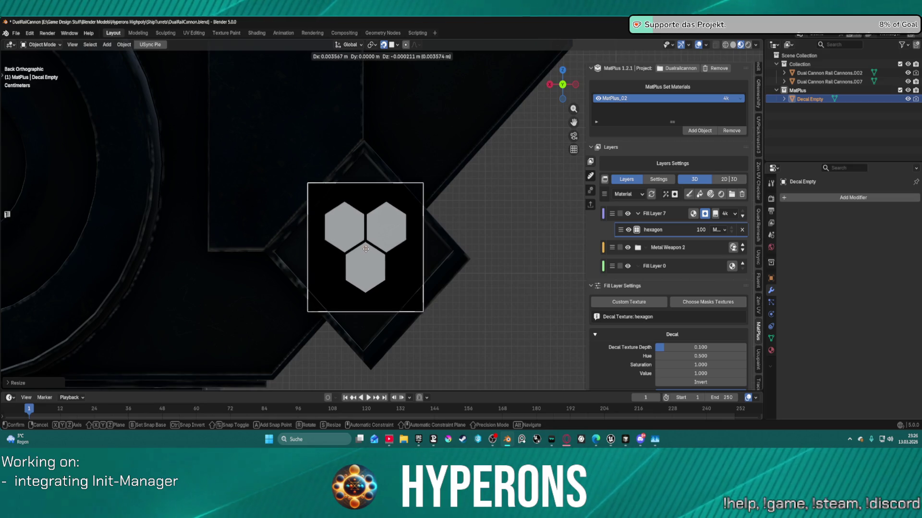
click(365, 253)
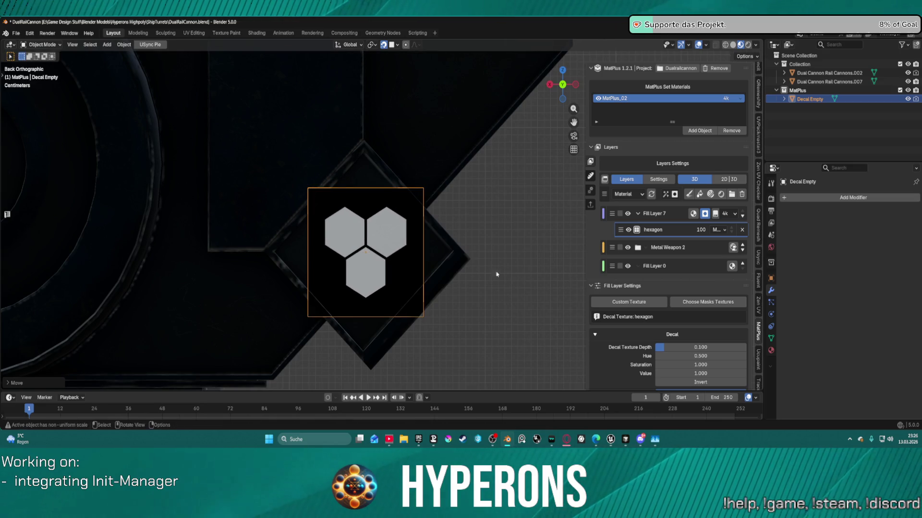
scroll(669, 342, down, 2)
click(680, 367)
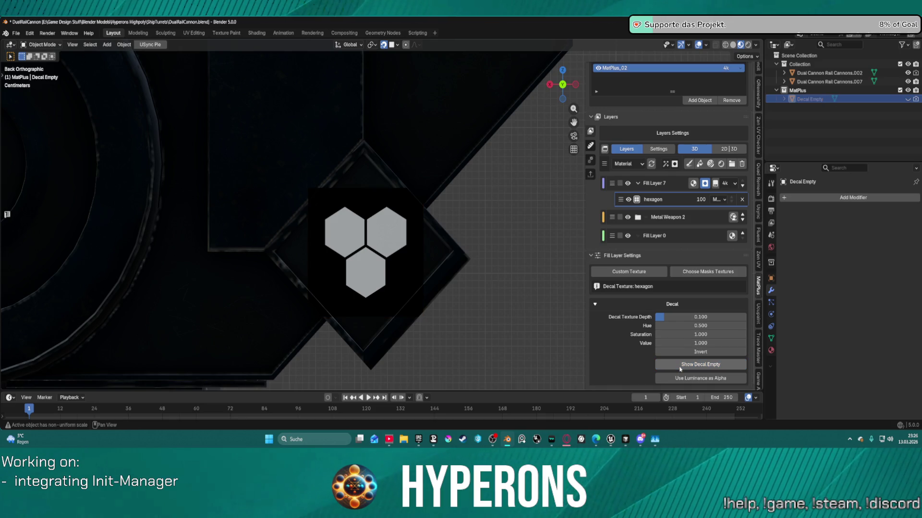
click(692, 368)
click(691, 367)
click(692, 368)
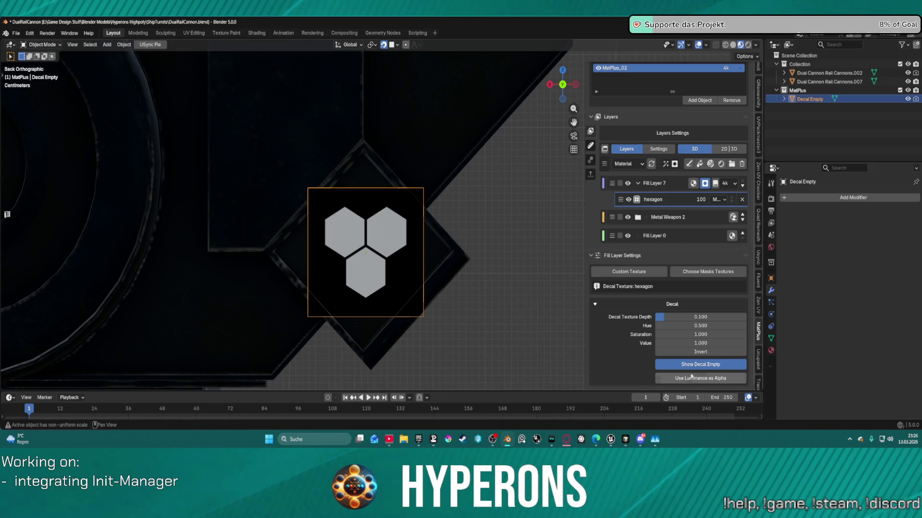
click(685, 379)
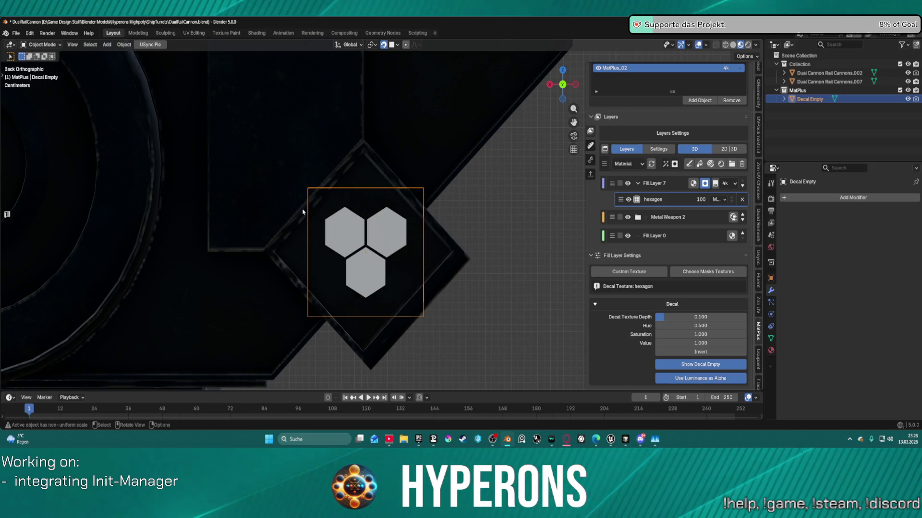
scroll(367, 230, up, 1)
scroll(367, 230, up, 1)
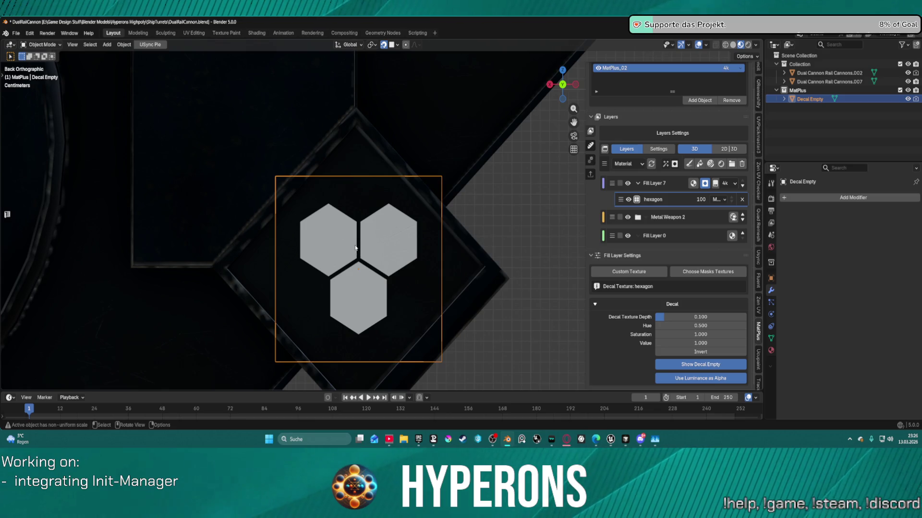
- Nudge the decal down until the hexagons sit centred on the diamond panel
key(g)
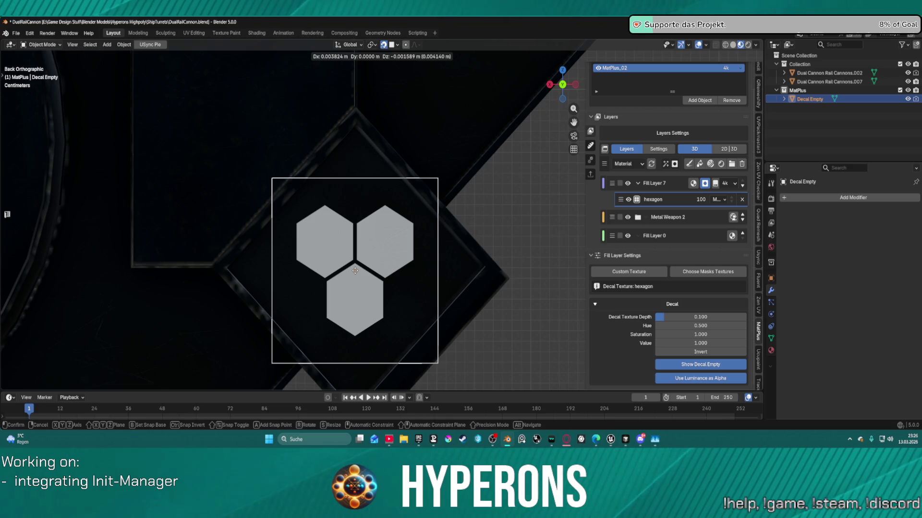
click(355, 269)
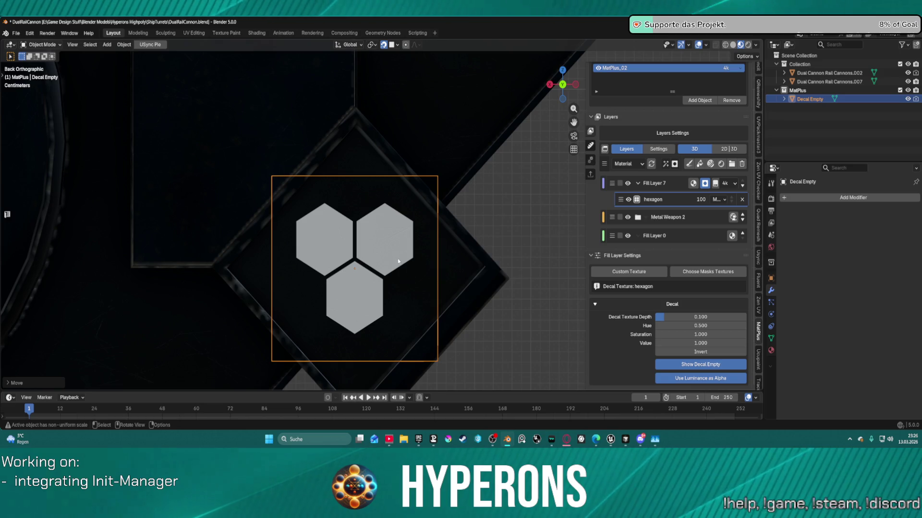
key(g)
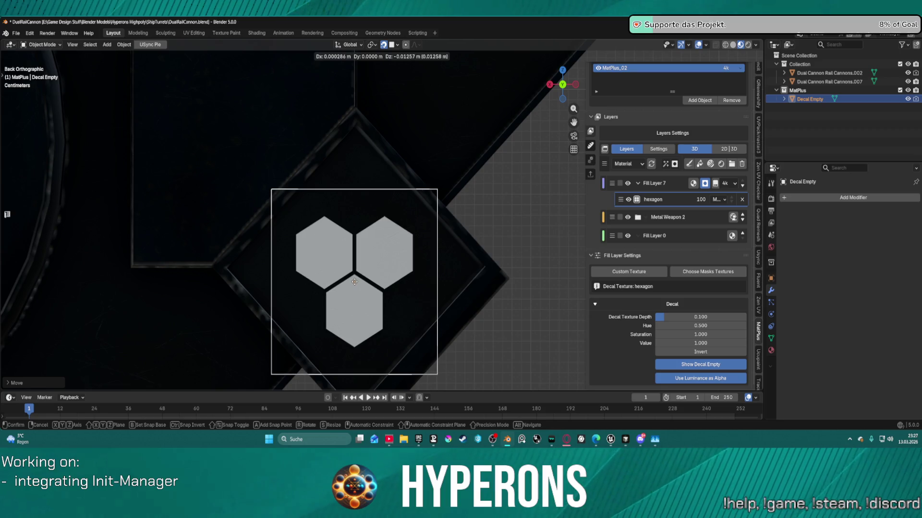
click(355, 283)
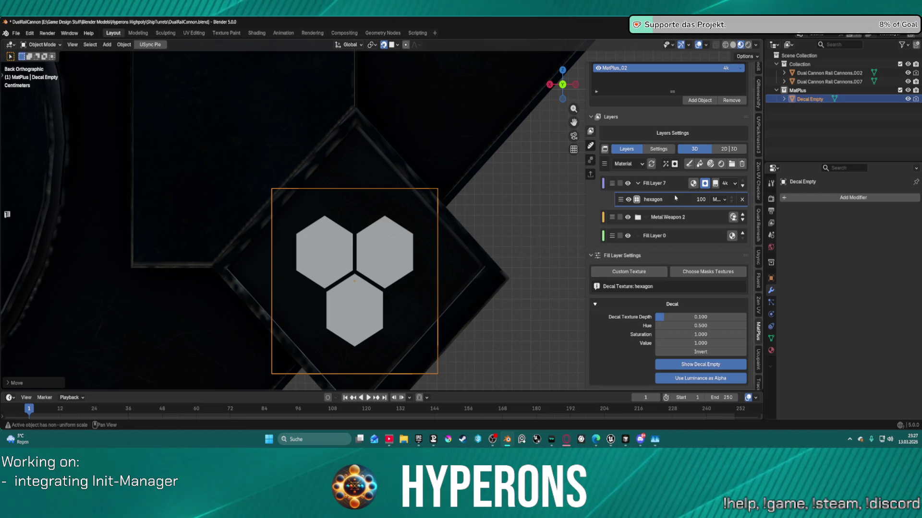
- Enable the Height channel on Fill Layer 7 with Mix blend mode
mouse_move(480, 259)
middle_down()
mouse_move(457, 243)
mouse_move(438, 189)
mouse_move(371, 152)
middle_up()
scroll(371, 152, up, 3)
scroll(371, 153, up, 8)
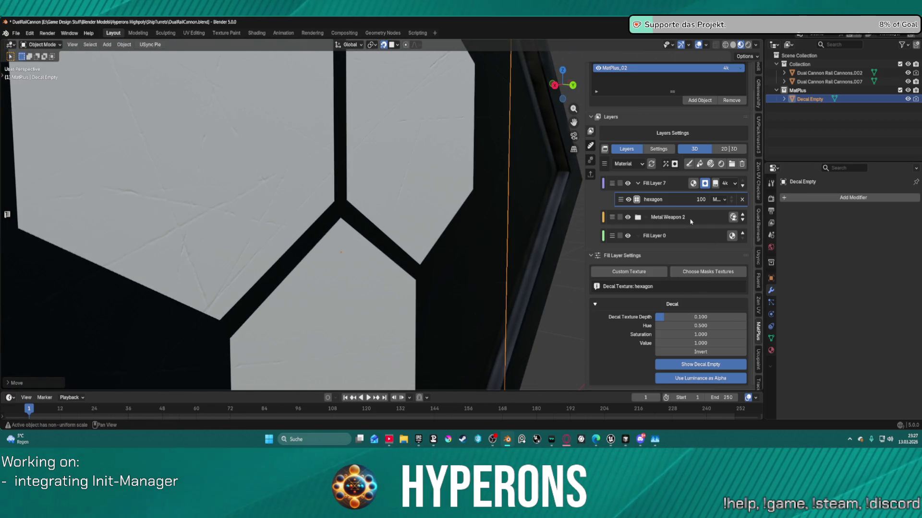
click(692, 186)
click(702, 286)
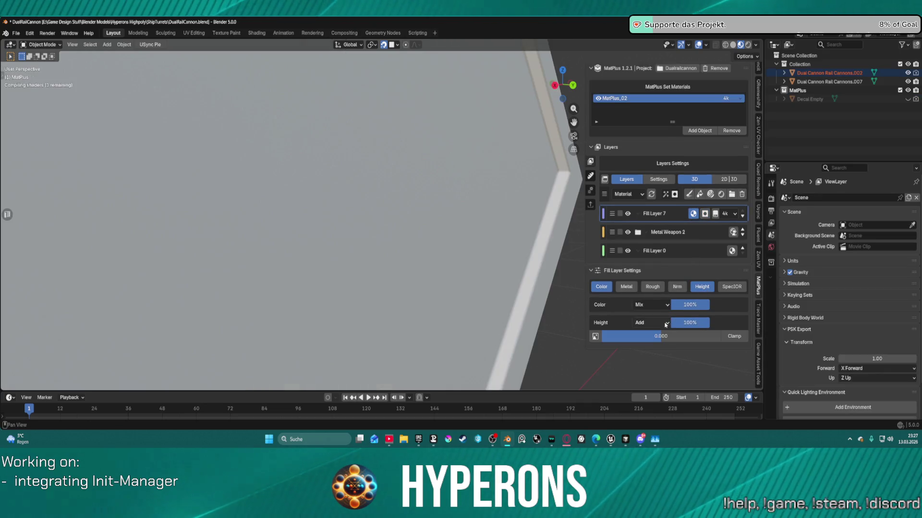
click(652, 323)
click(643, 213)
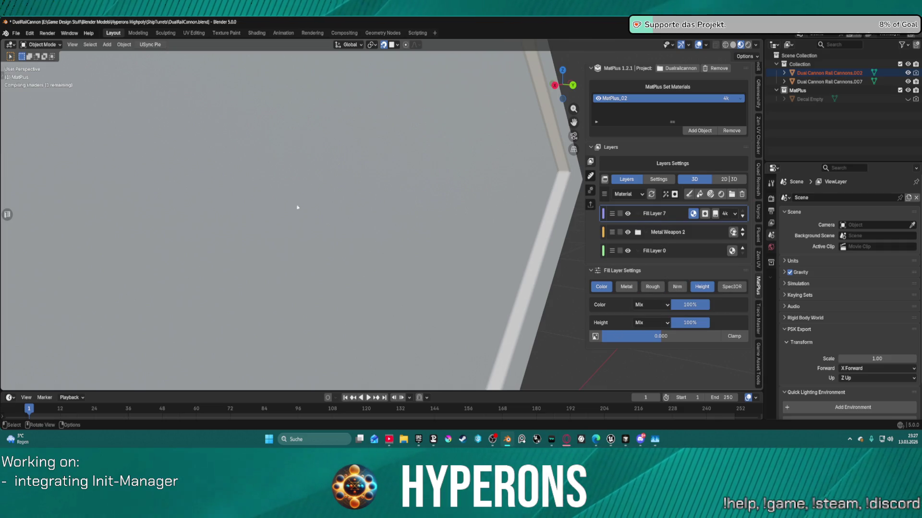
- Raise Fill Layer 7's height value to 0.153 so the hexagons stand out
scroll(375, 211, down, 4)
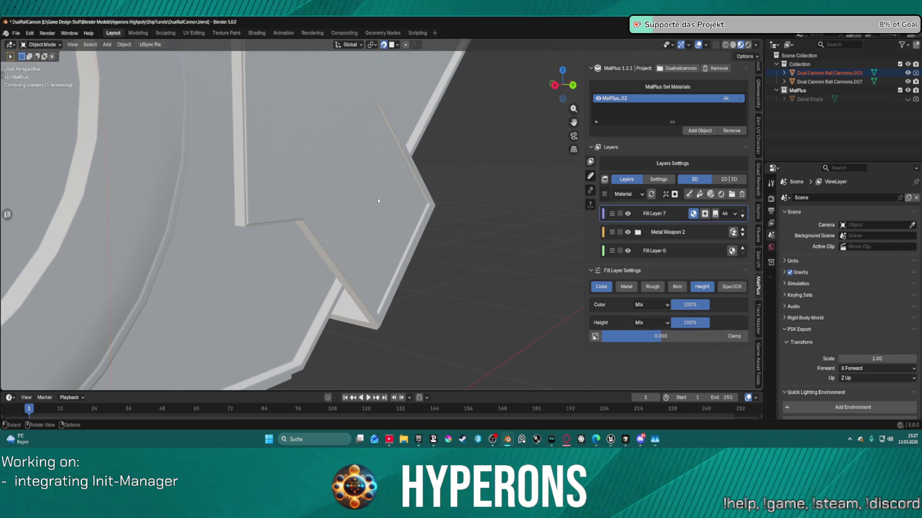
scroll(378, 198, up, 5)
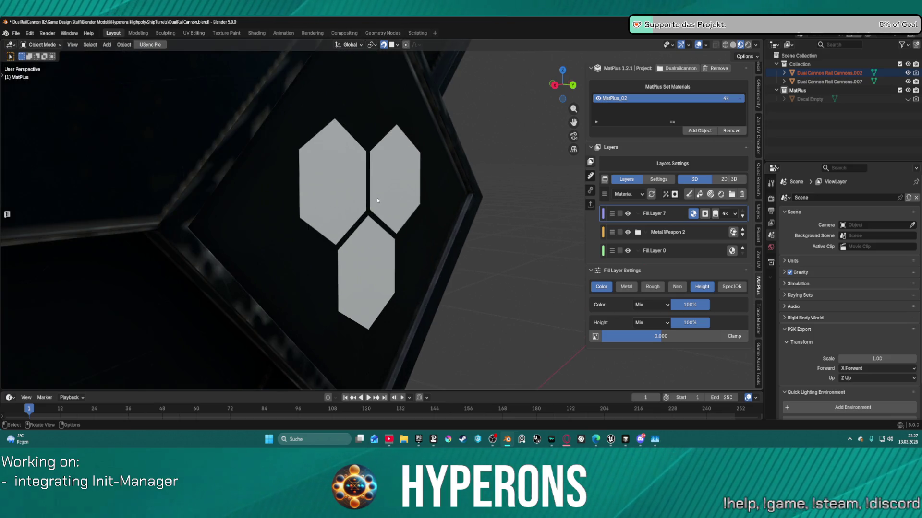
mouse_move(377, 195)
middle_down()
mouse_move(399, 203)
mouse_move(489, 201)
mouse_move(489, 189)
mouse_move(504, 197)
middle_up()
drag(660, 336, 676, 336)
mouse_move(494, 247)
middle_down()
mouse_move(454, 208)
mouse_move(494, 216)
mouse_move(489, 231)
mouse_move(461, 202)
middle_up()
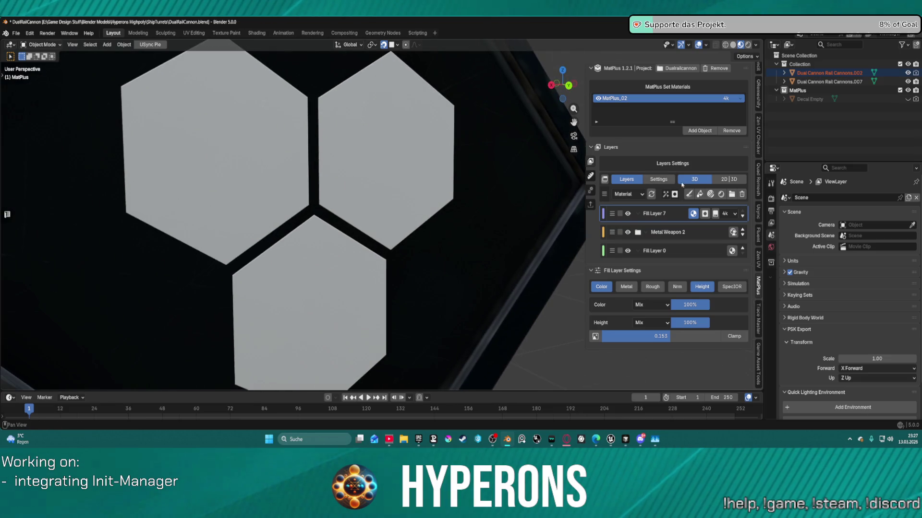
- Add a new empty Fill Layer 8 above Fill Layer 7
click(663, 217)
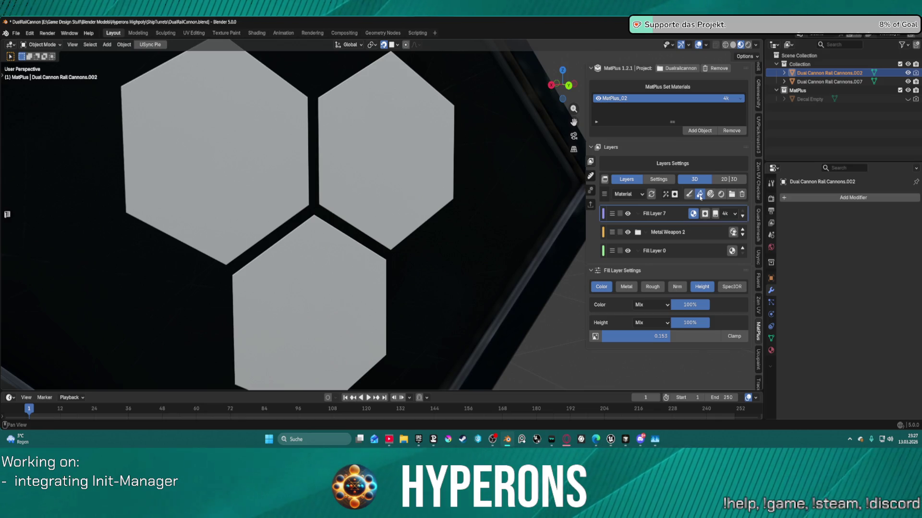
click(699, 195)
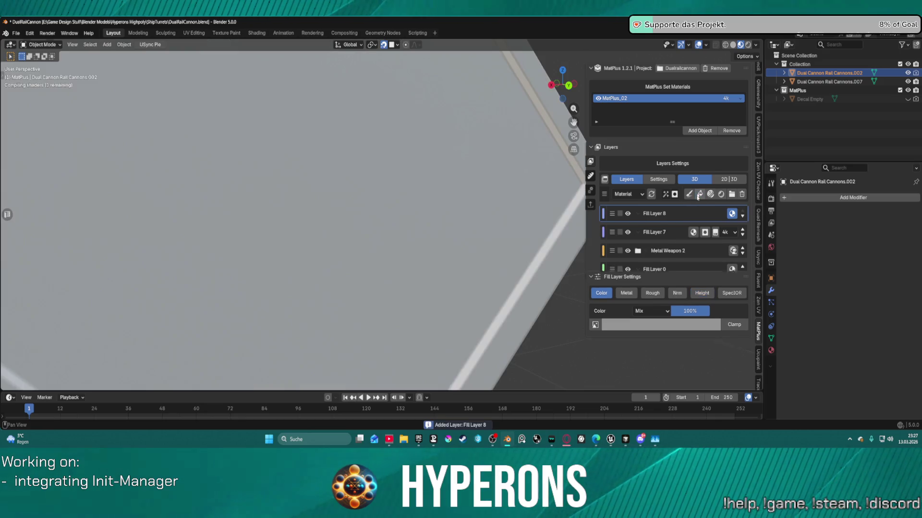
click(658, 233)
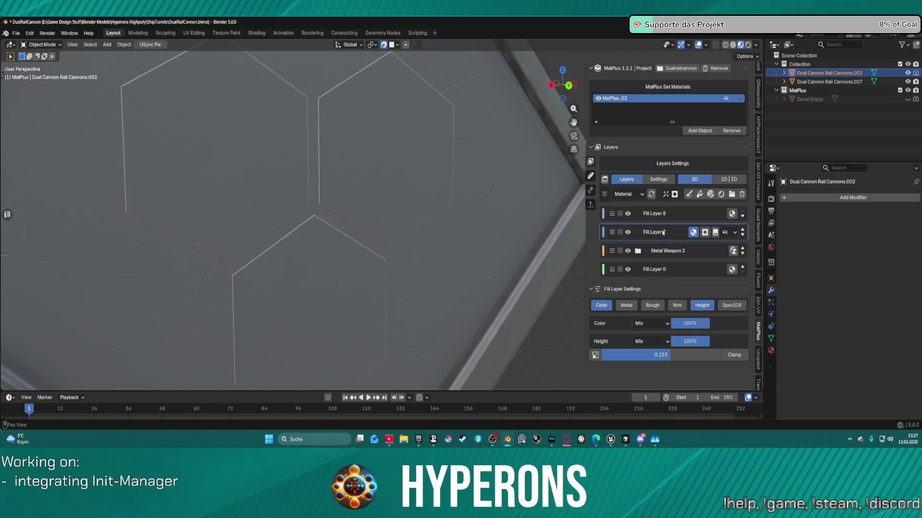
double_click(662, 232)
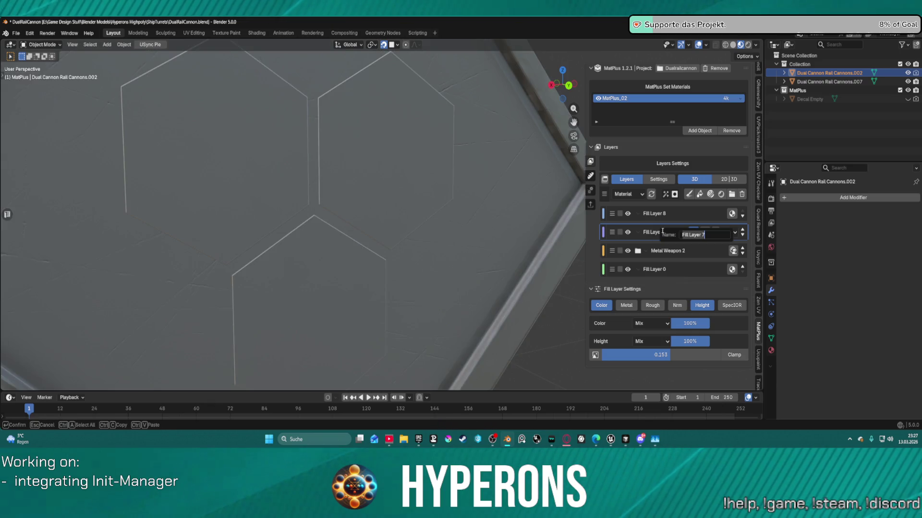
- Rename Fill Layer 7 to 'Decals' and Fill Layer 8 to 'Height'
text(Decals)
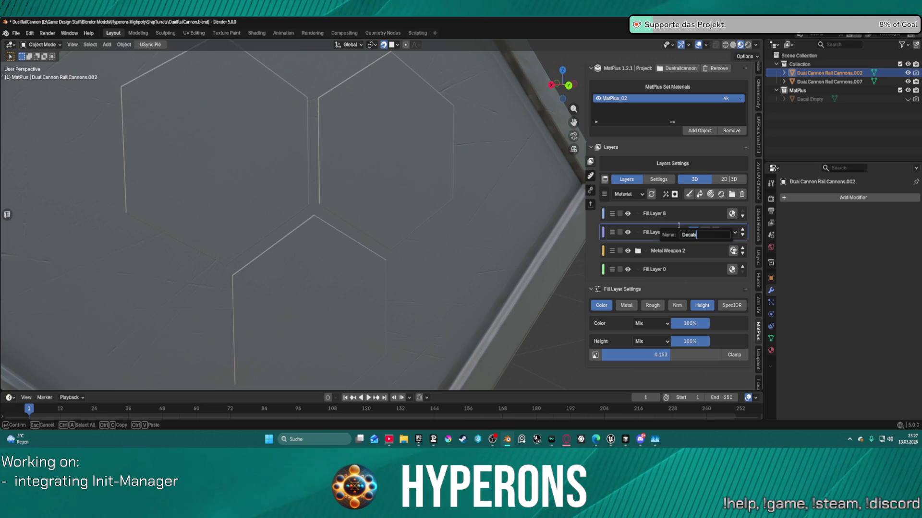
key(Return)
click(652, 214)
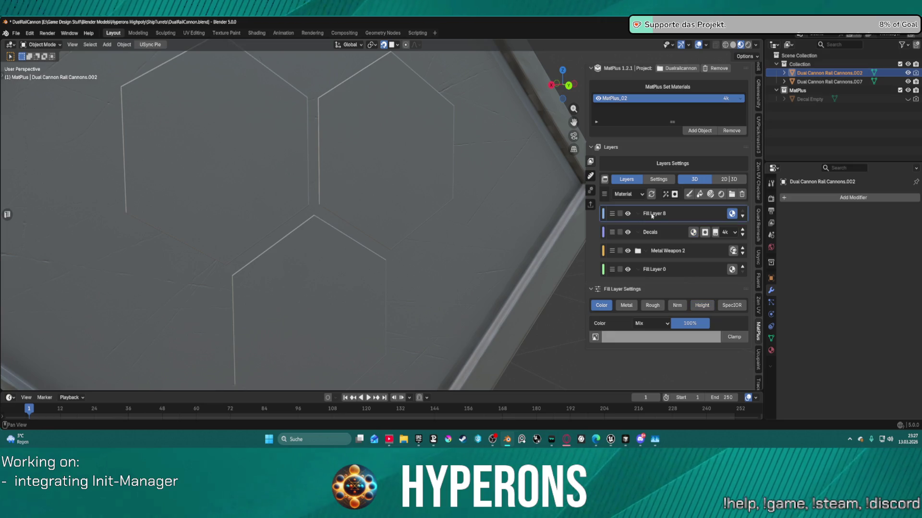
double_click(652, 215)
text(Height)
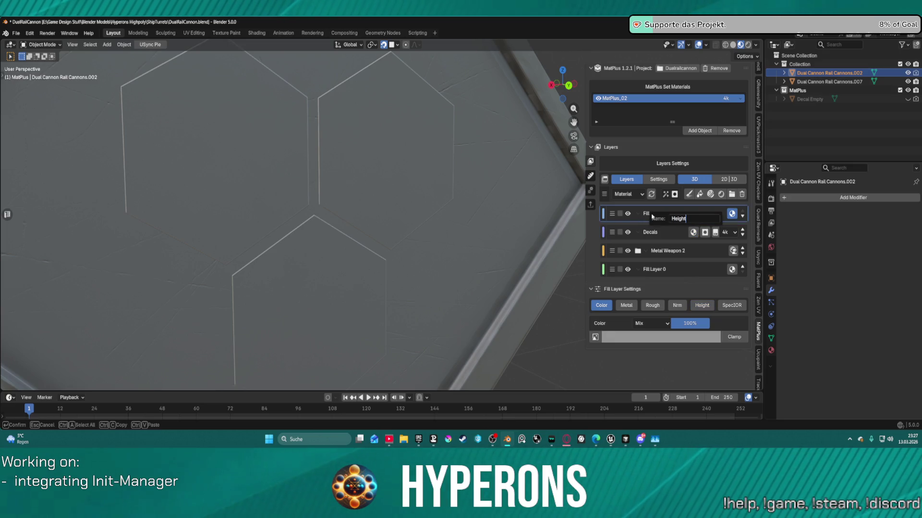
key(Return)
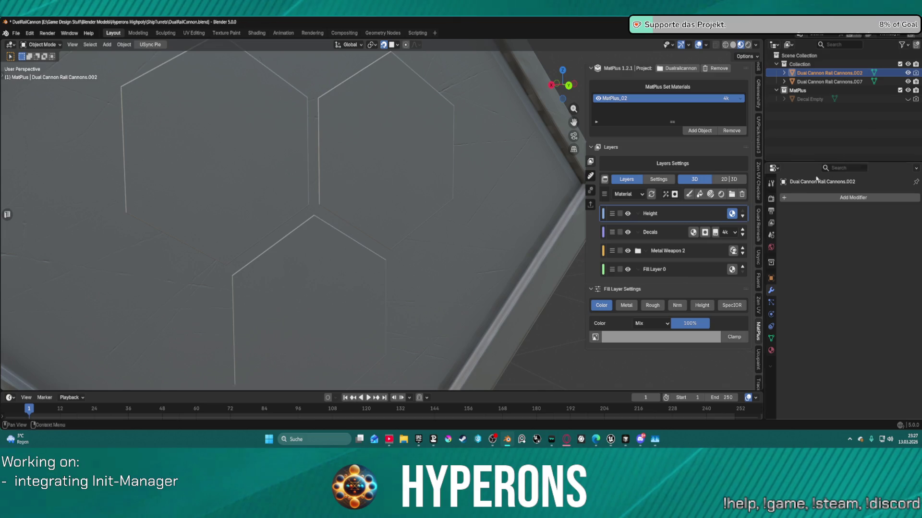
- Expand the Decals layer and select the hexagon decal inside it
click(674, 235)
click(705, 233)
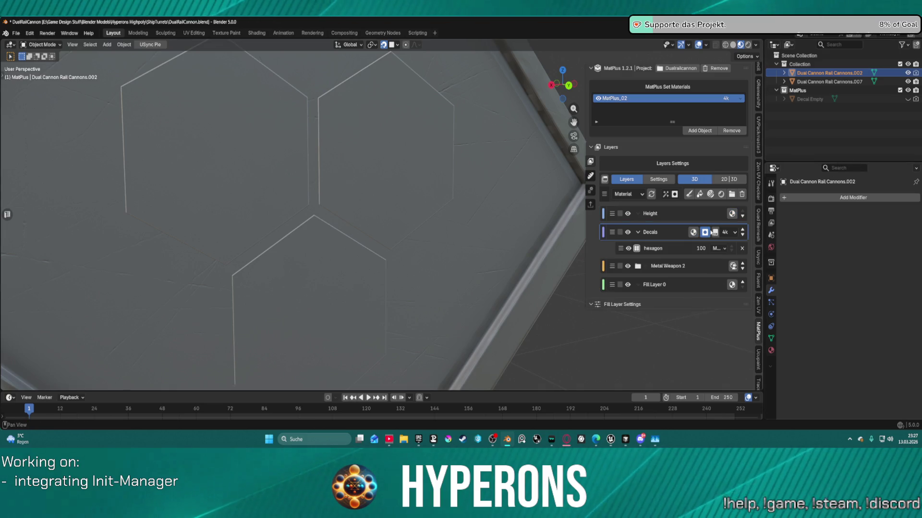
click(671, 249)
scroll(665, 323, down, 3)
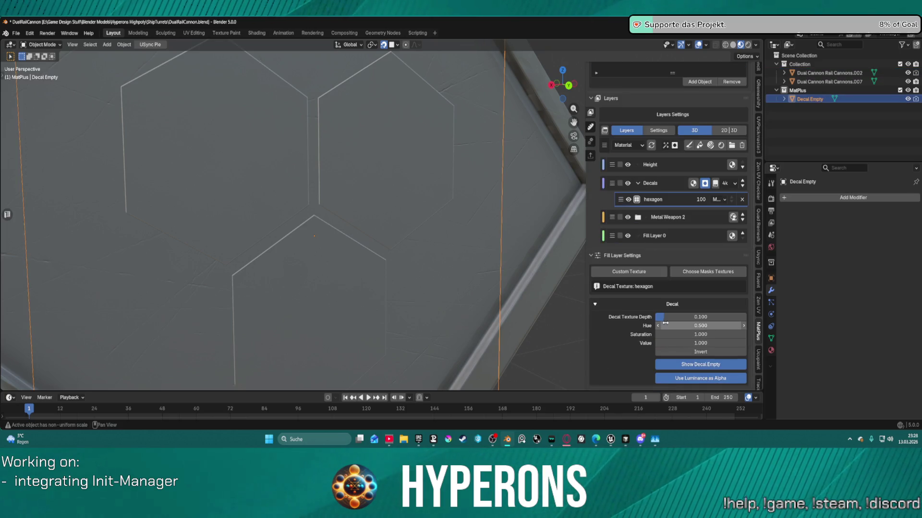
scroll(666, 323, up, 2)
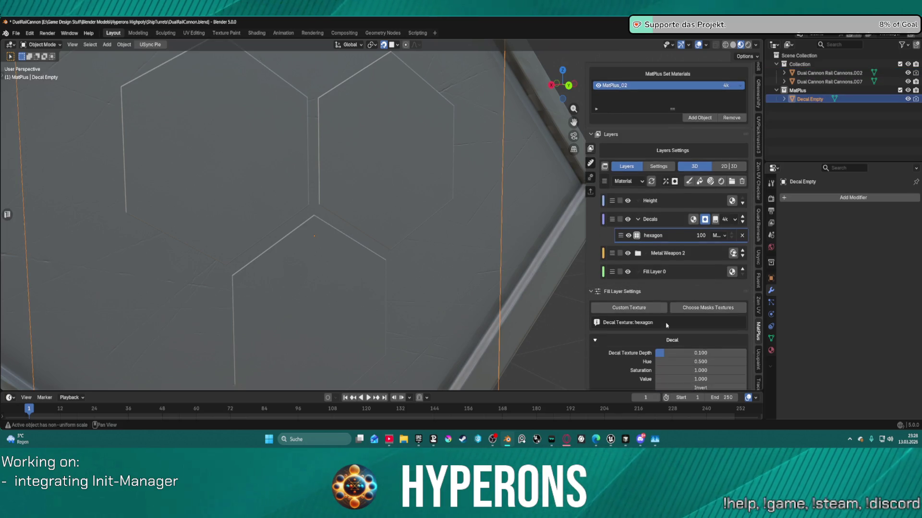
click(665, 181)
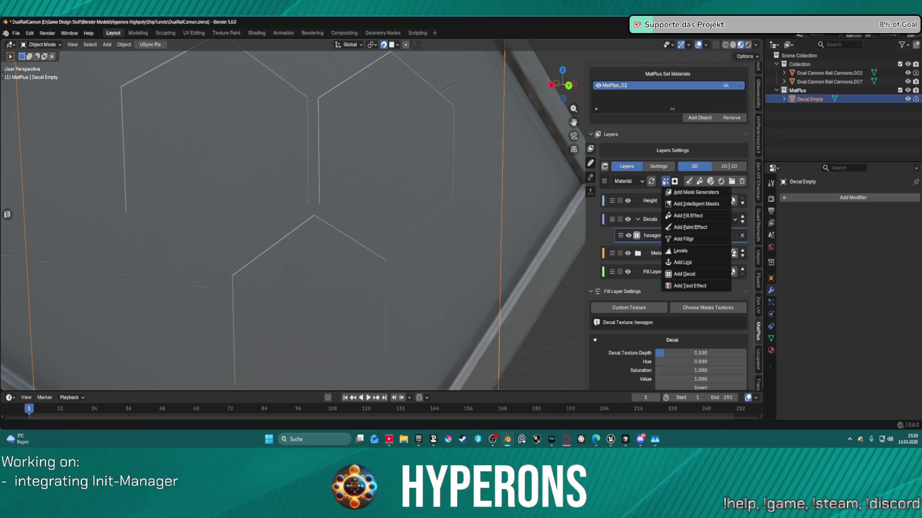
- Add a link layer inside Decals and refresh its mask
click(685, 265)
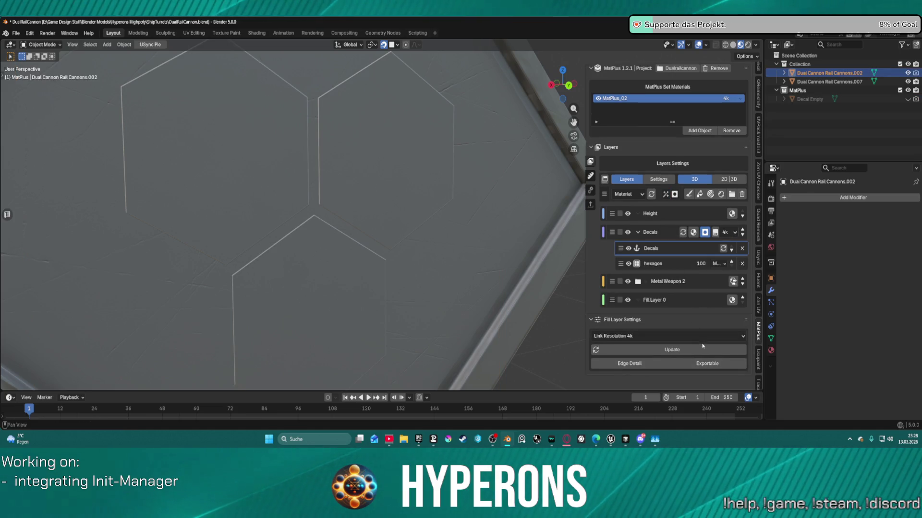
click(685, 352)
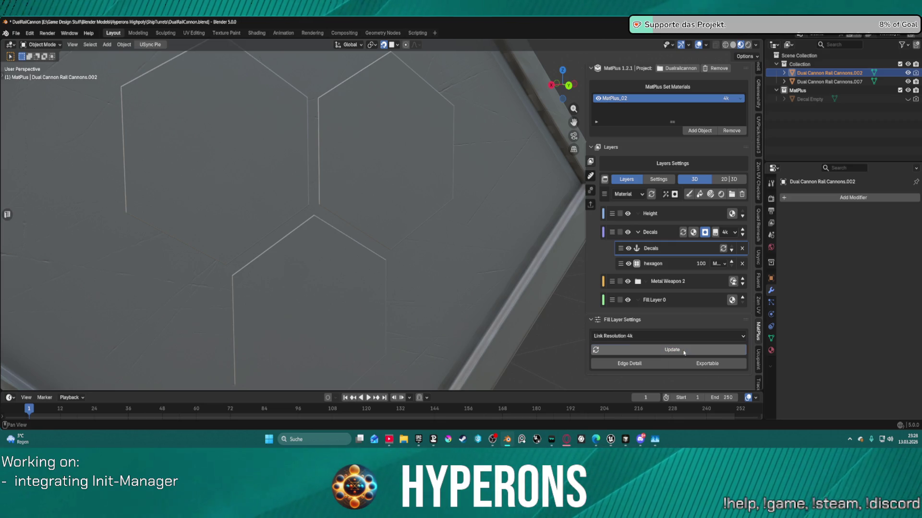
click(484, 247)
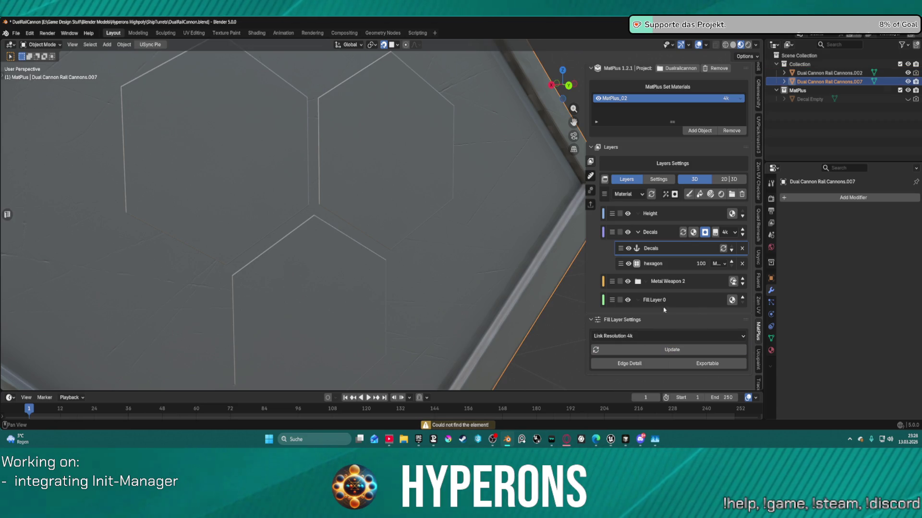
click(722, 248)
- Keep the link resolution at 4k and update the link mask again
click(653, 336)
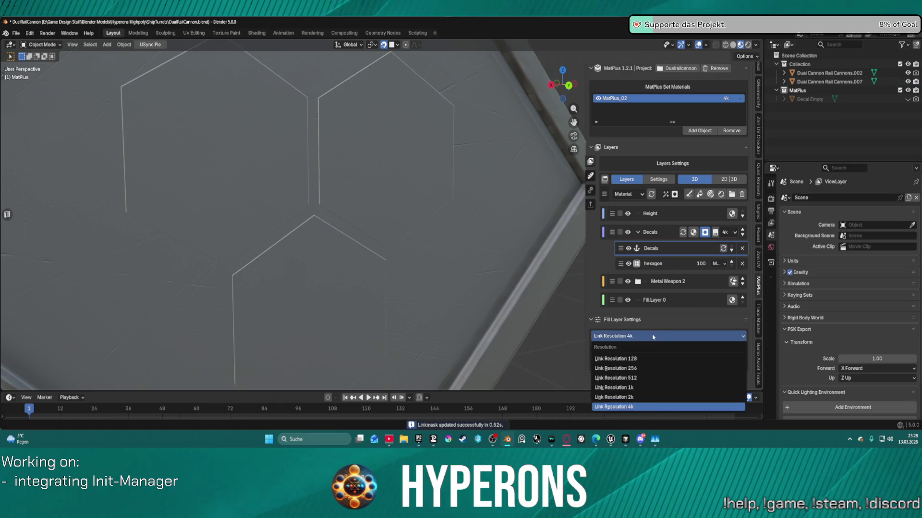
click(653, 335)
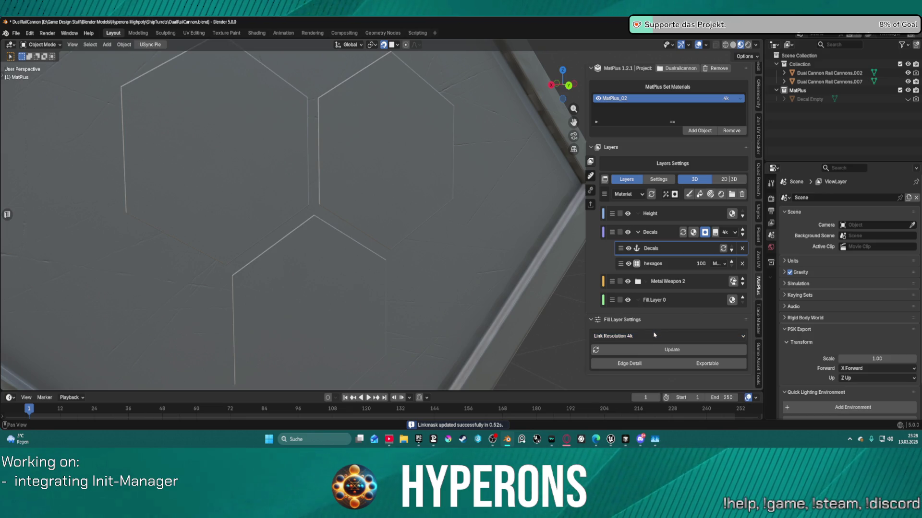
click(684, 336)
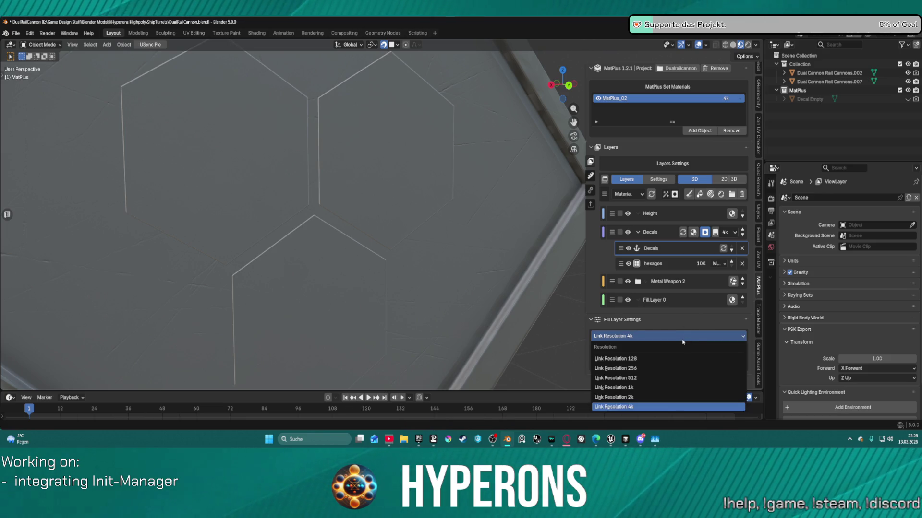
click(667, 335)
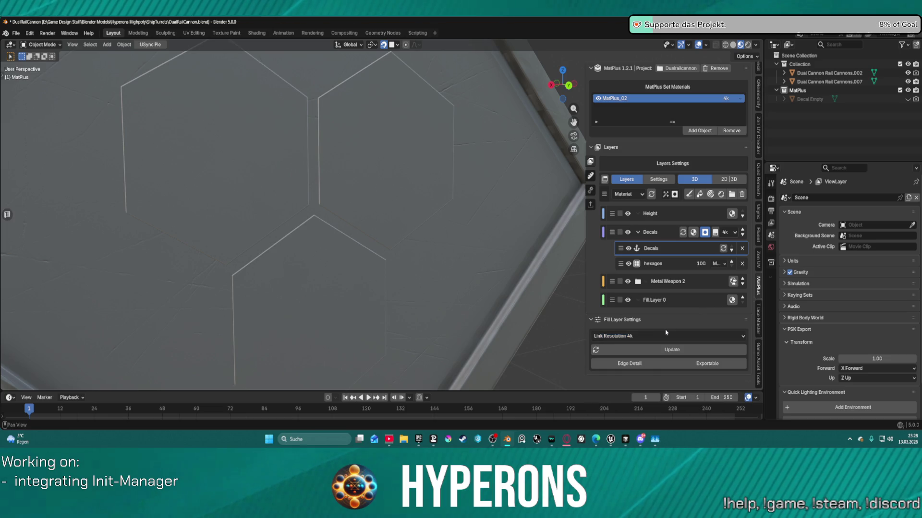
click(648, 356)
click(668, 216)
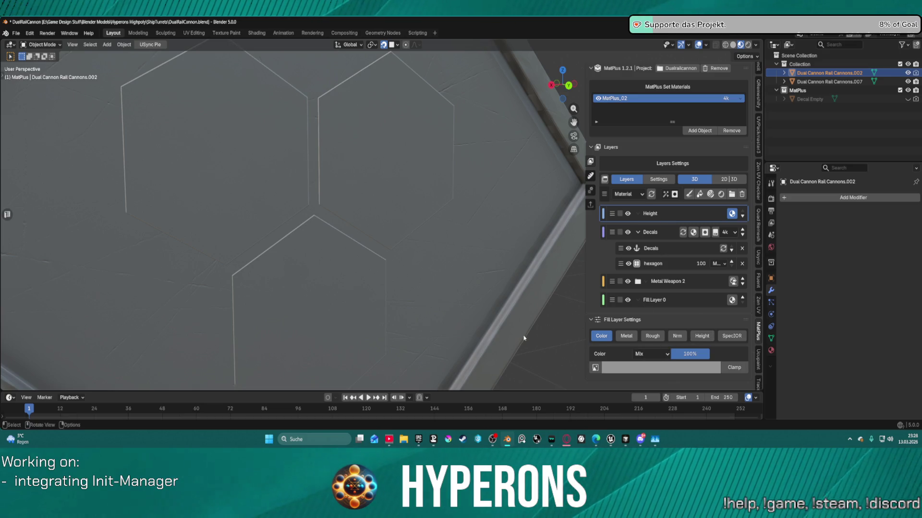
- Switch the Height layer from colour to its height channel and add a black mask
click(657, 345)
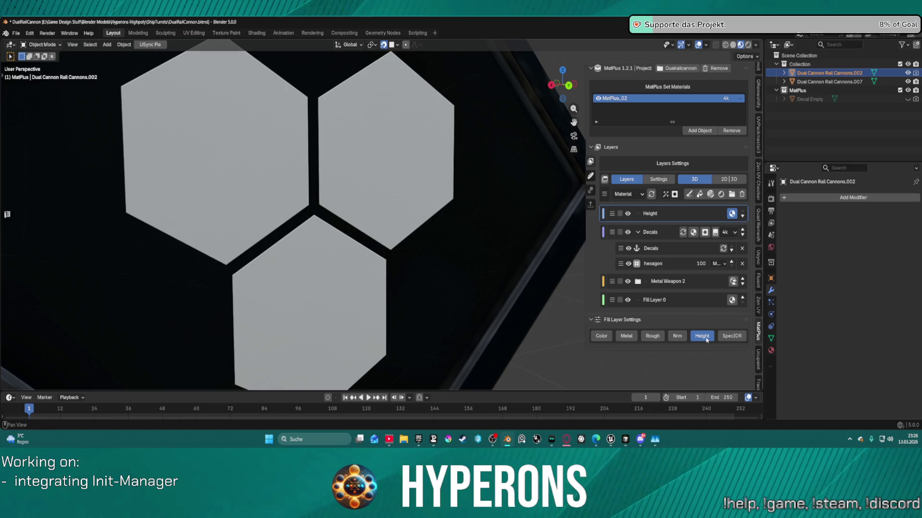
click(706, 339)
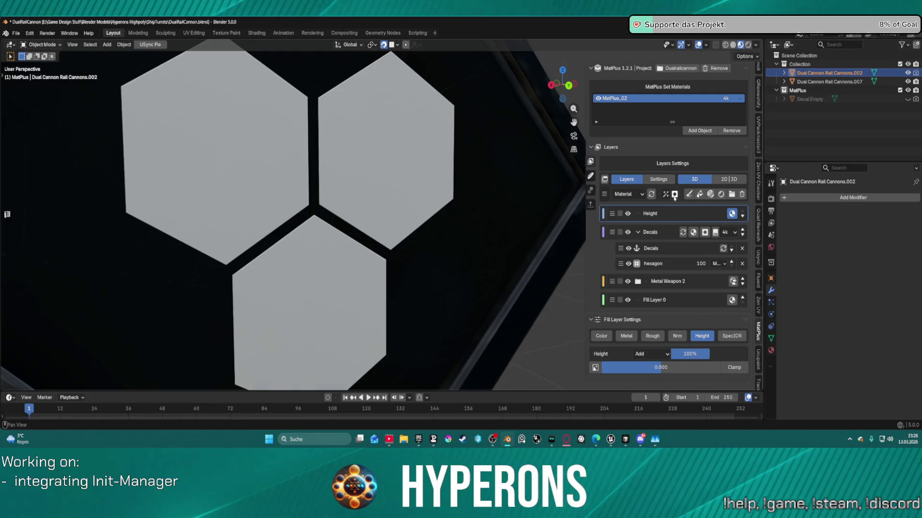
click(675, 195)
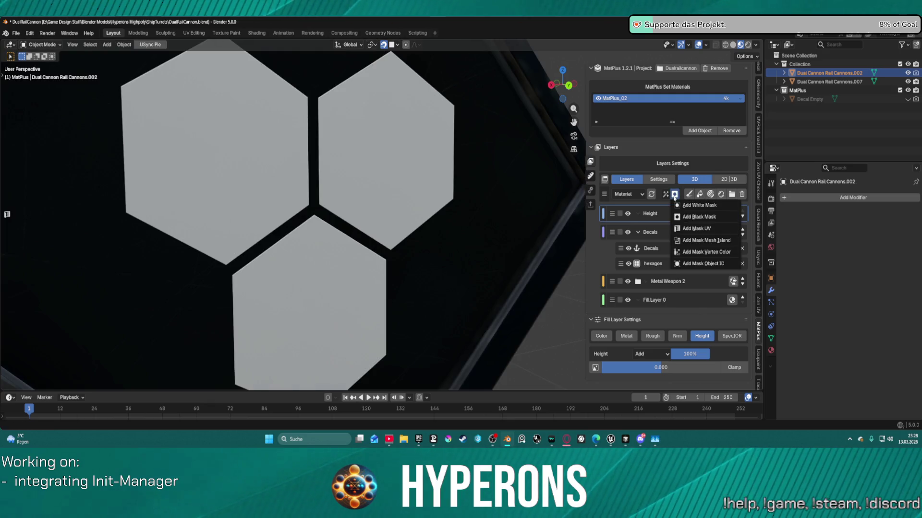
click(689, 217)
- Add a fill effect under Height and link it to the Decals layer
click(665, 194)
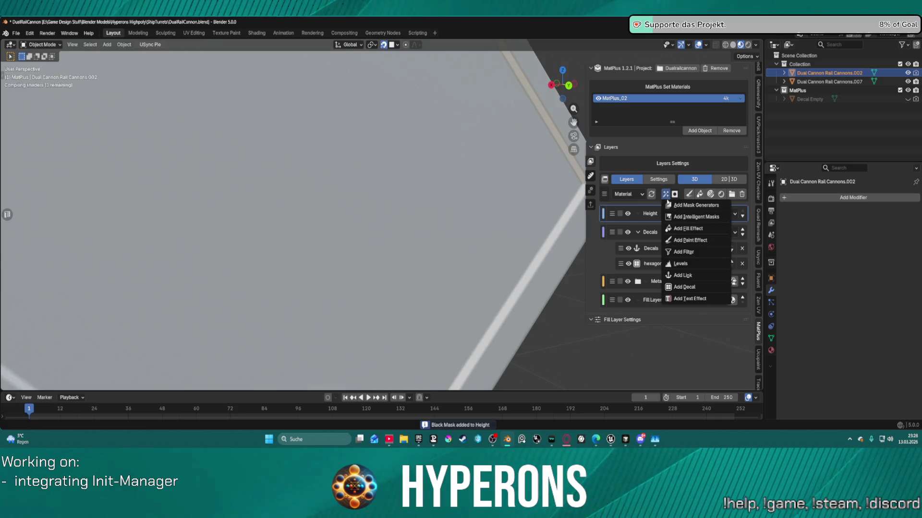
click(692, 230)
click(708, 351)
click(720, 356)
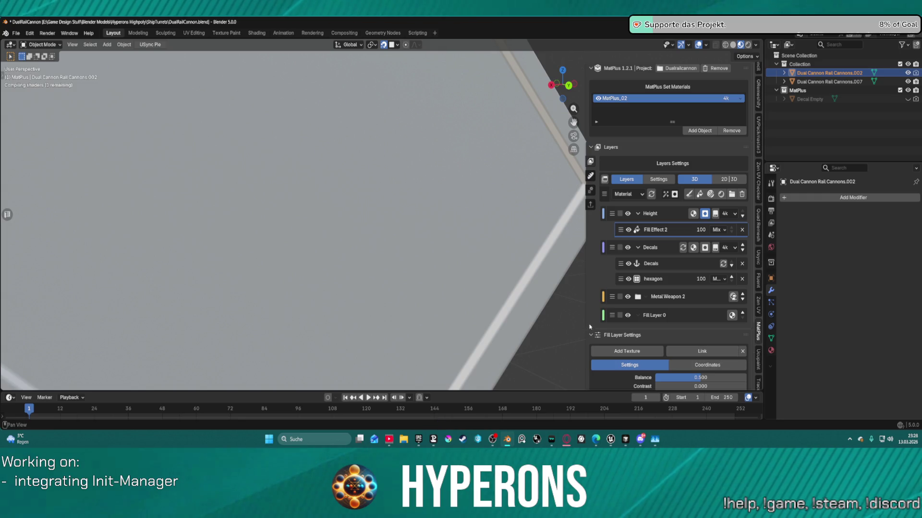
scroll(278, 193, down, 3)
scroll(277, 193, down, 2)
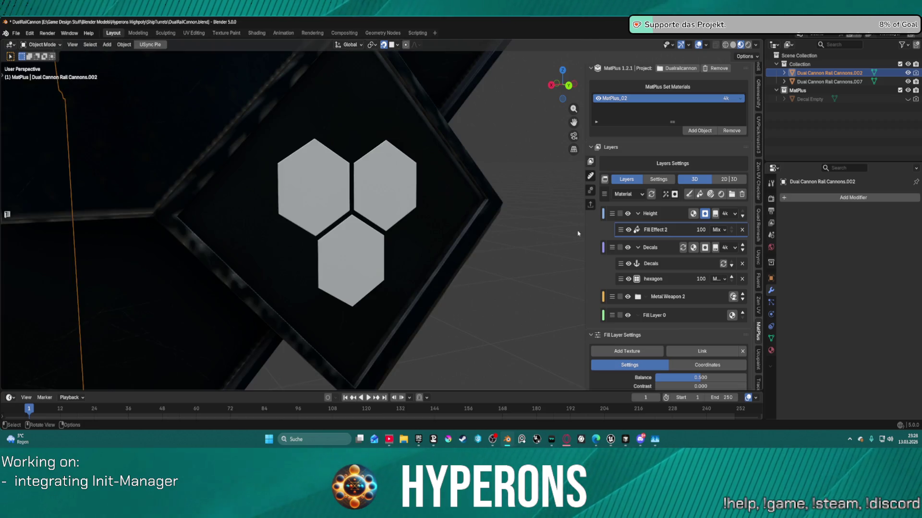
- Preview the mask channel in the viewport and select the Height layer
click(706, 217)
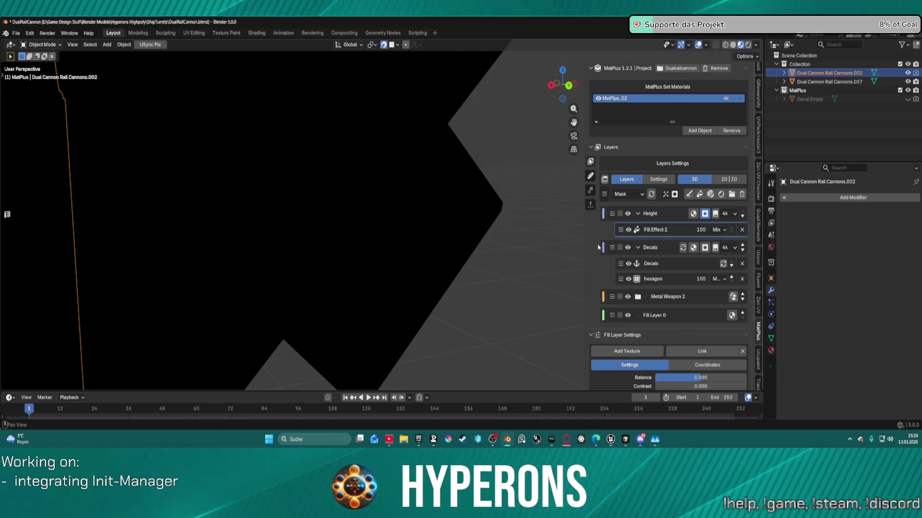
click(666, 215)
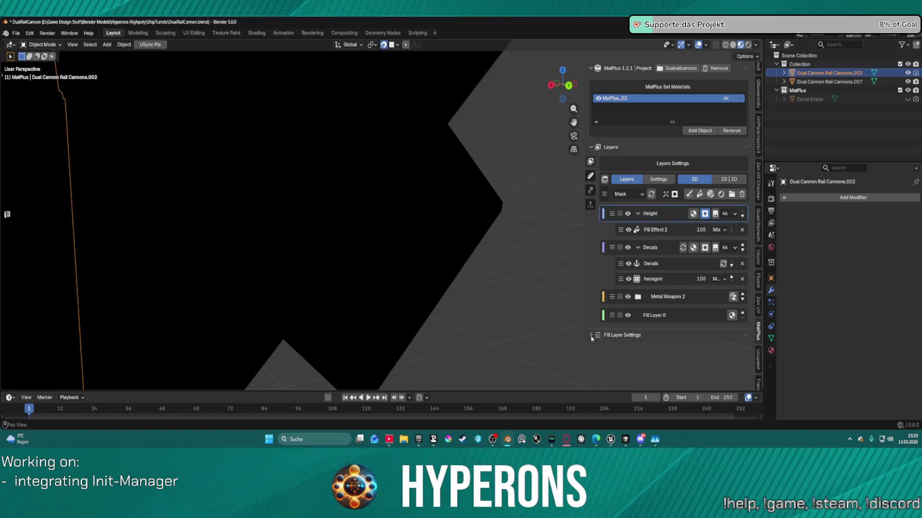
click(690, 214)
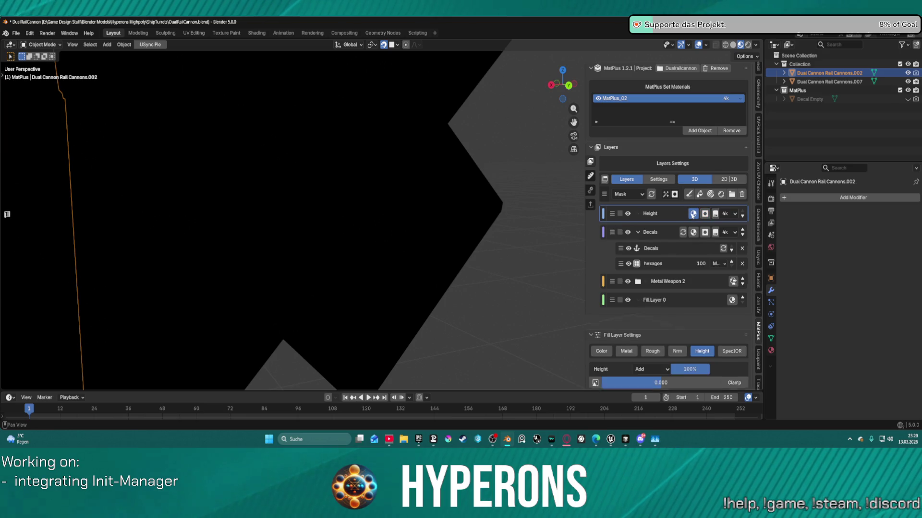
- Update the Decals link mask, then set Fill Effect 2's Balance to 0.544
click(673, 249)
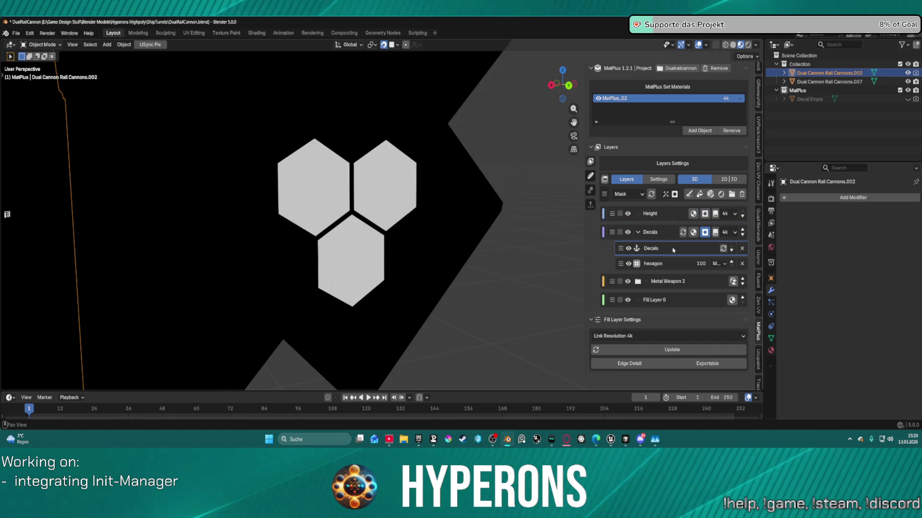
click(688, 348)
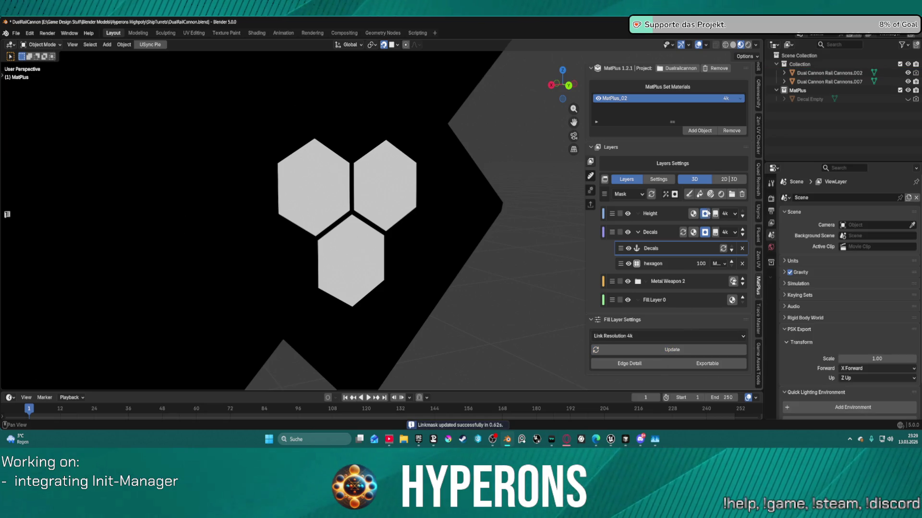
click(707, 213)
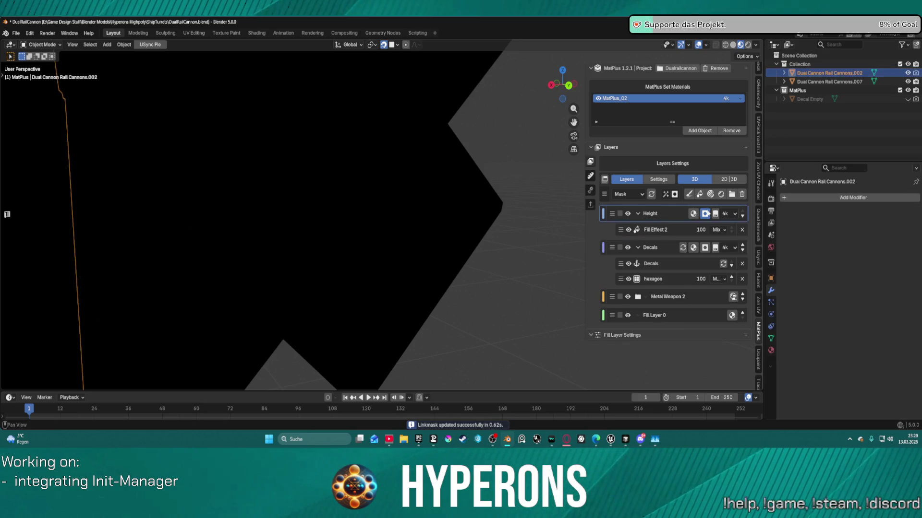
click(673, 233)
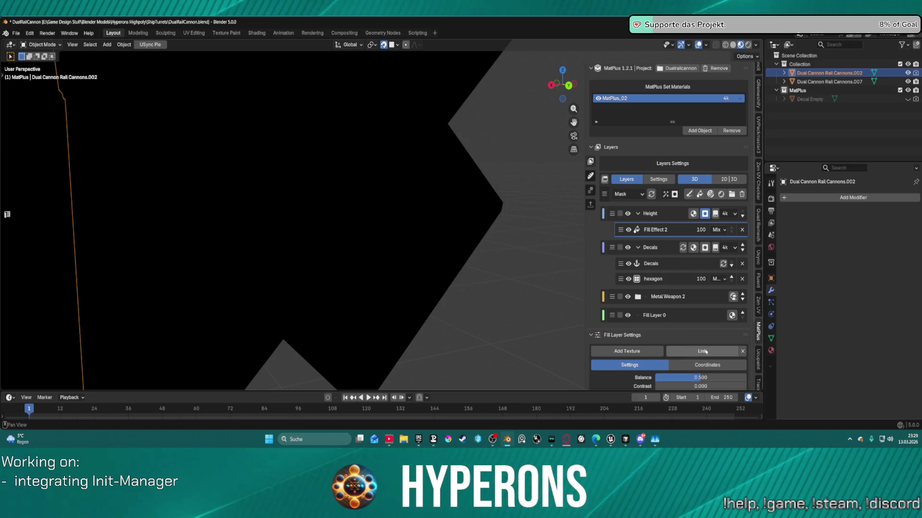
drag(701, 378, 701, 378)
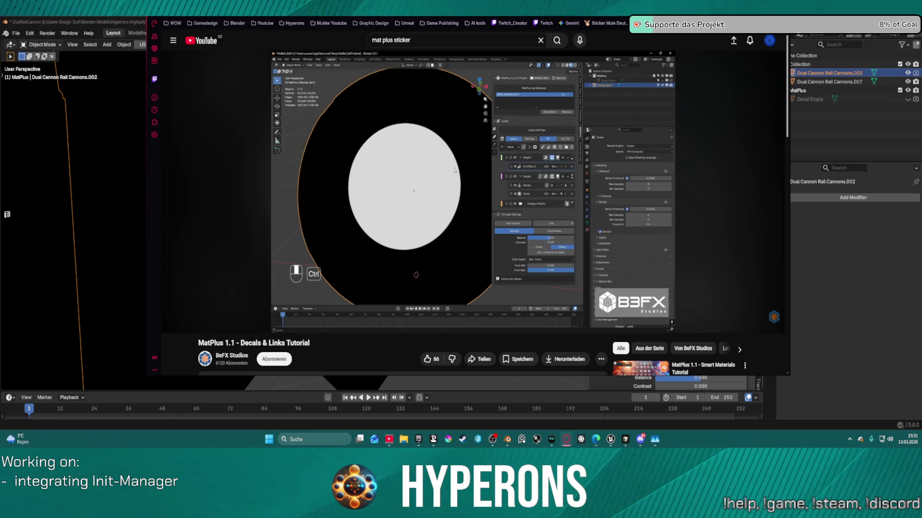
- Pause the MatPlus decals tutorial and return from the browser to Blender
scroll(376, 188, down, 1)
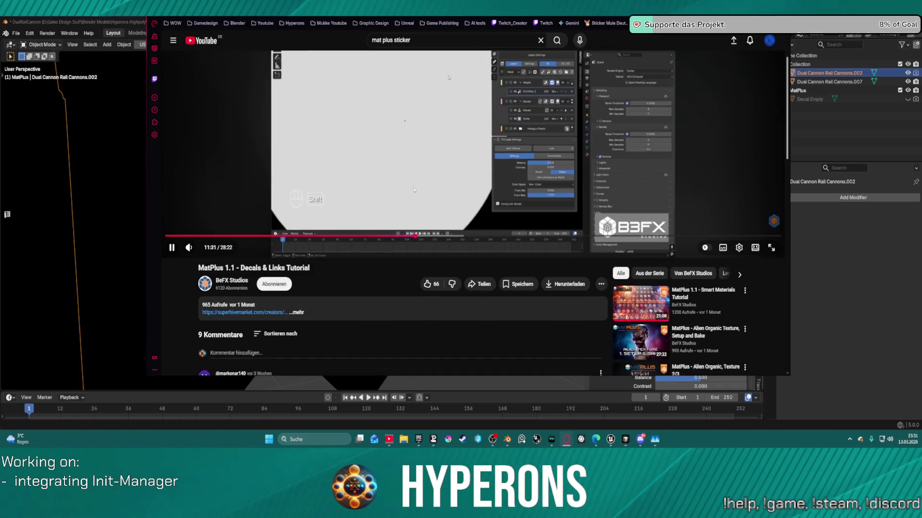
scroll(376, 188, up, 1)
scroll(418, 181, down, 2)
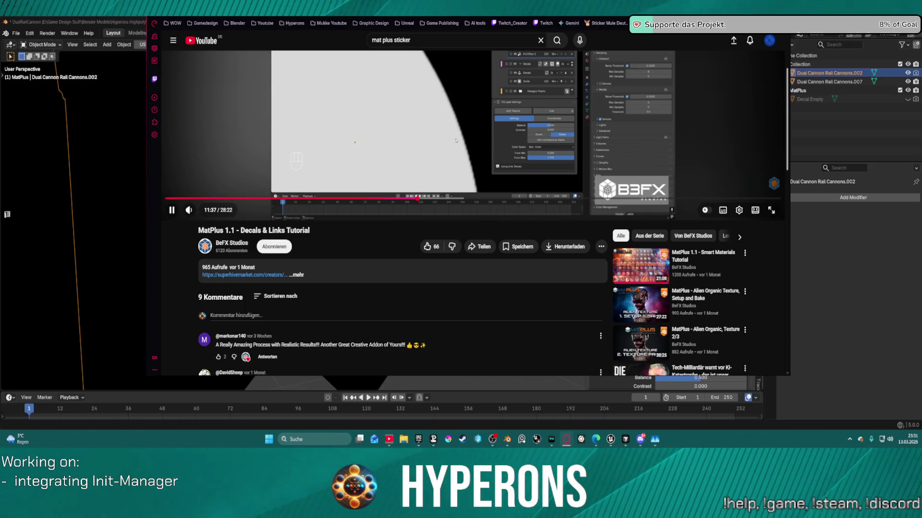
alt+drag(467, 161, 433, 264)
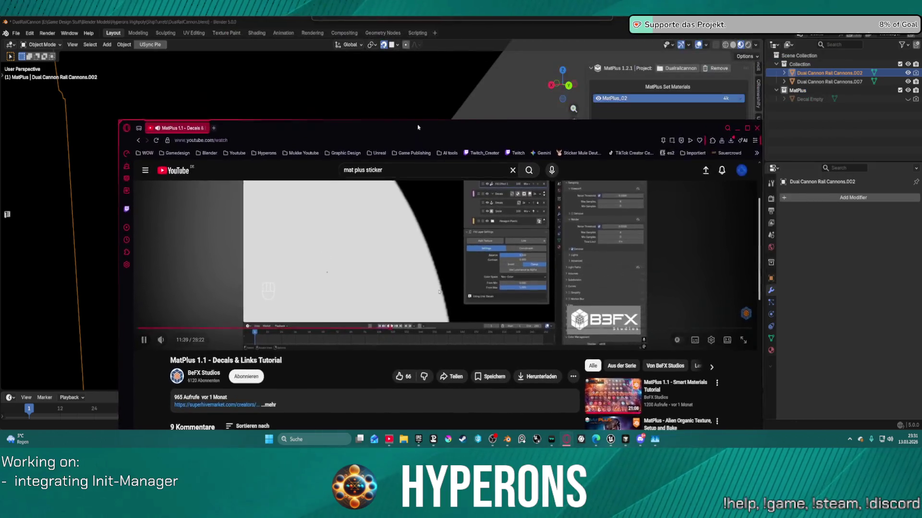
key(space)
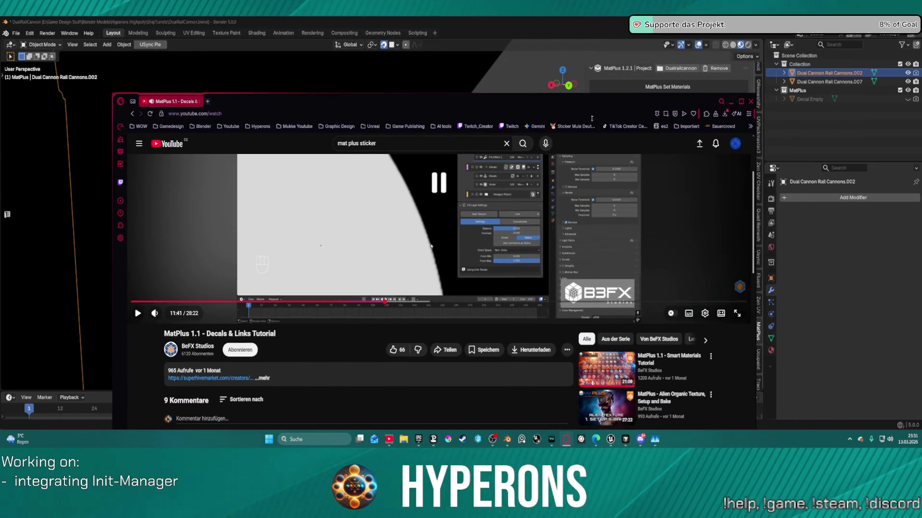
key(alt+Tab)
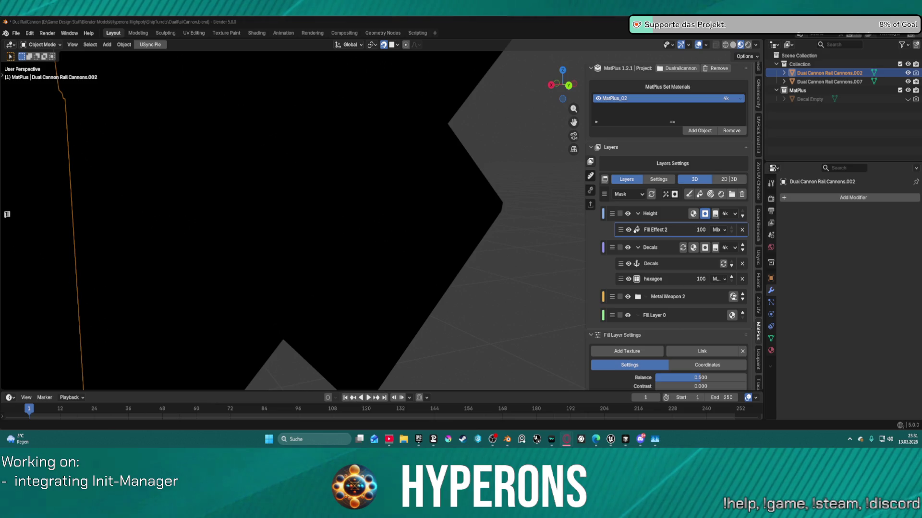
- Scroll the MatPlus panel down to the Bake Maps settings
scroll(293, 218, down, 3)
scroll(682, 240, down, 3)
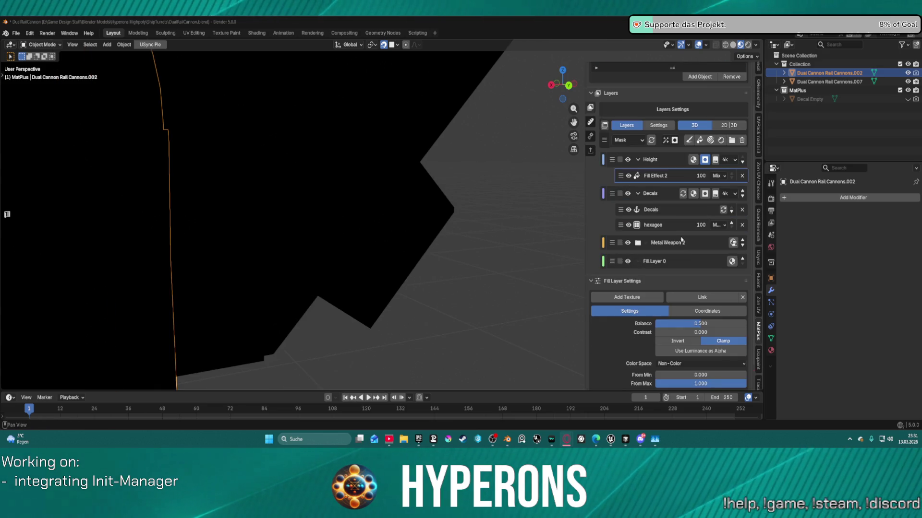
scroll(668, 249, down, 1)
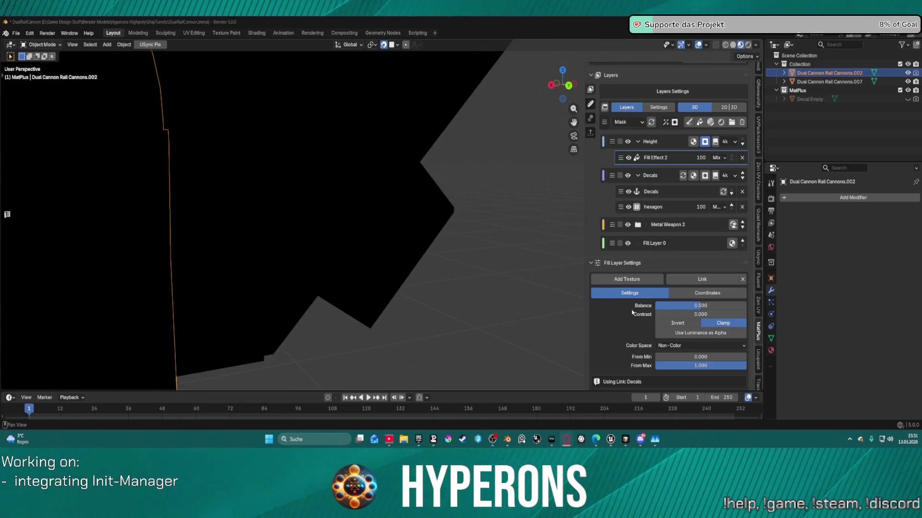
click(591, 105)
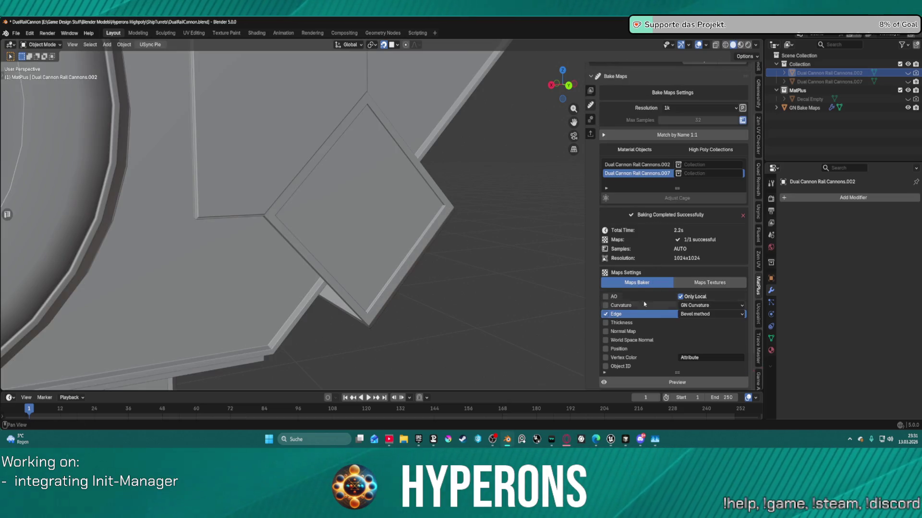
- Tick AO, Curvature, Edge, Thickness, Normal, World Space Normal, Position, Vertex Color and Object ID for baking
click(617, 314)
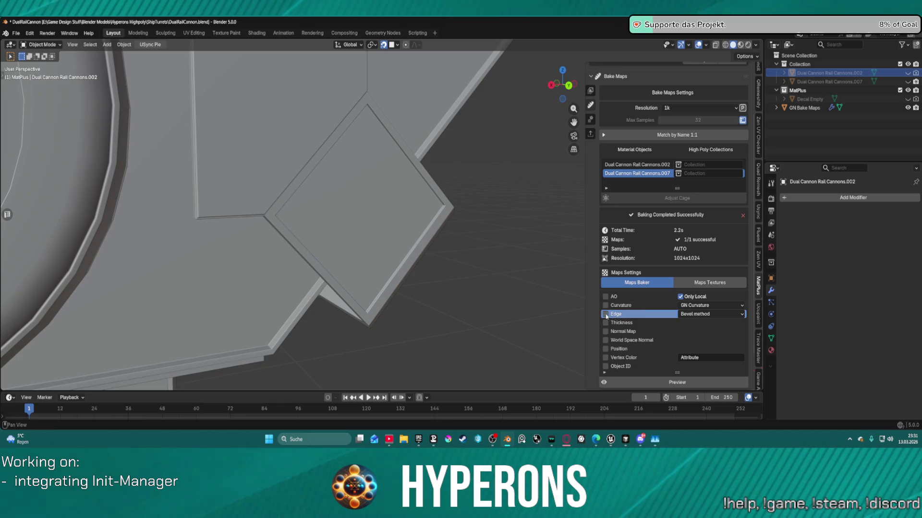
click(606, 314)
click(606, 305)
click(605, 297)
click(605, 314)
click(605, 323)
click(605, 331)
click(605, 340)
click(606, 358)
click(605, 349)
click(624, 367)
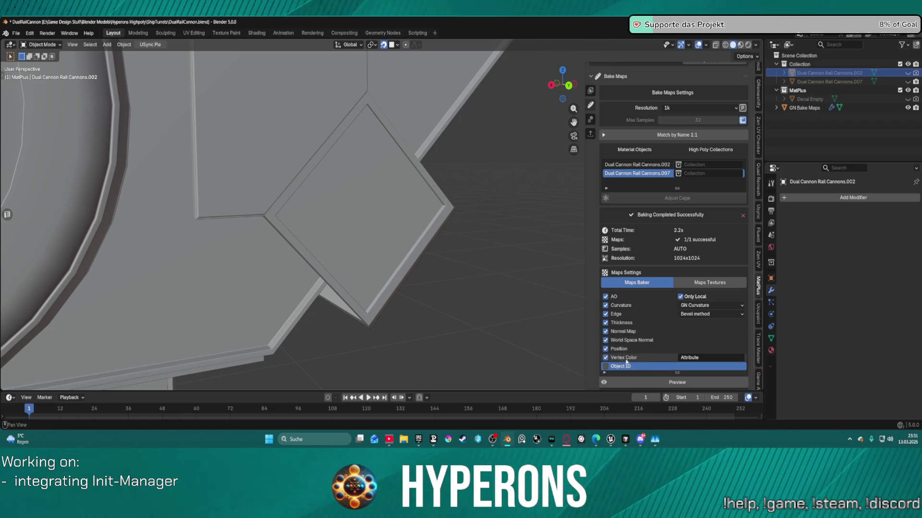
click(605, 367)
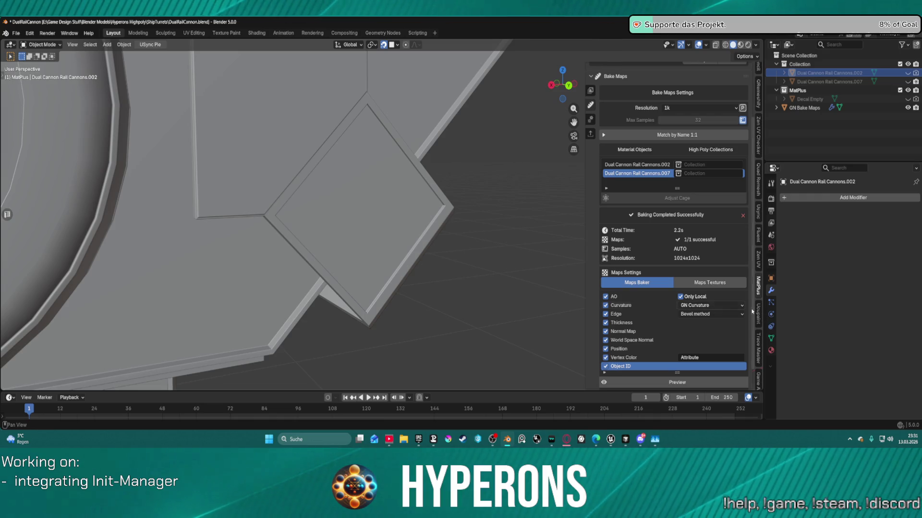
- Keep Bevel as the Edge method and bake all nine maps at 1024x1024
click(719, 316)
click(719, 316)
scroll(648, 307, down, 2)
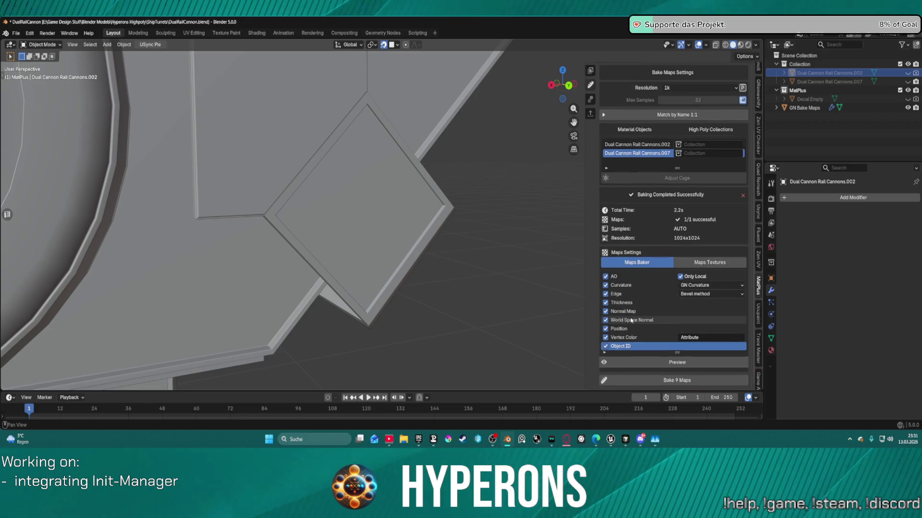
click(642, 380)
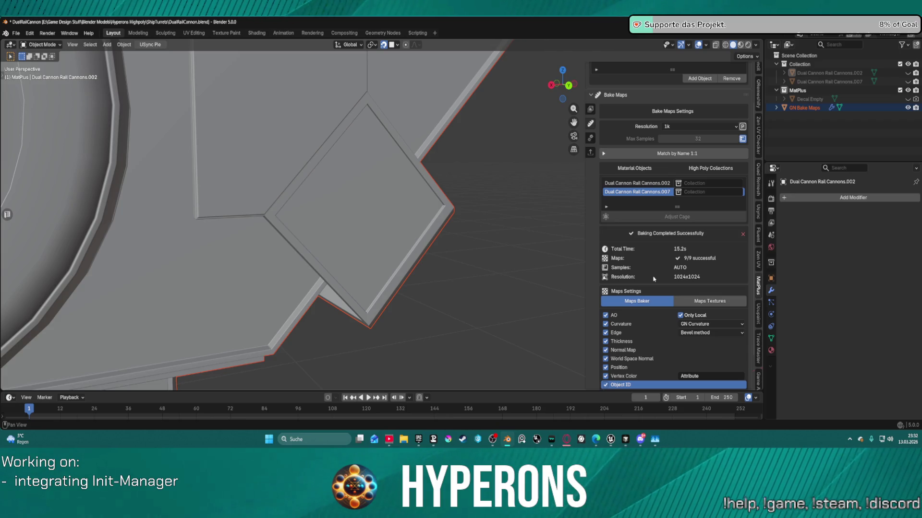
- Switch the MatPlus sidebar from Bake Maps back to the Layers stack
click(591, 109)
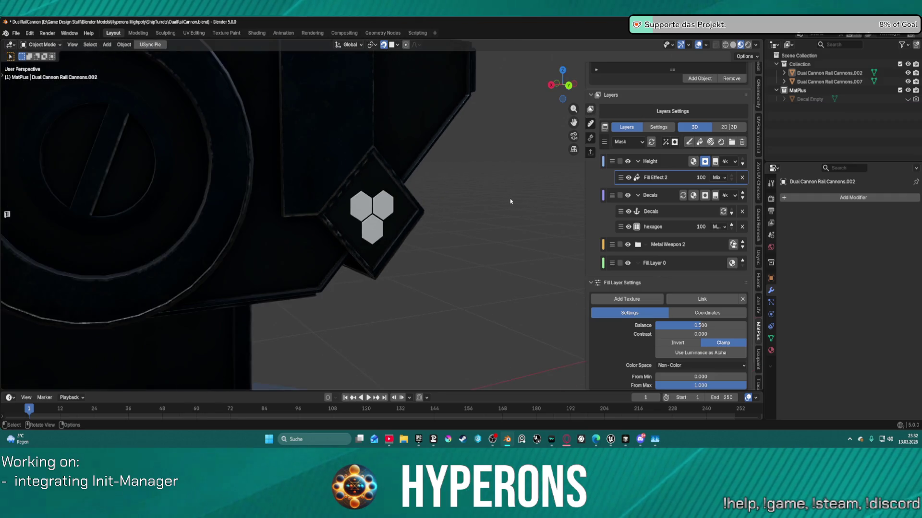
scroll(511, 202, down, 5)
scroll(471, 212, up, 5)
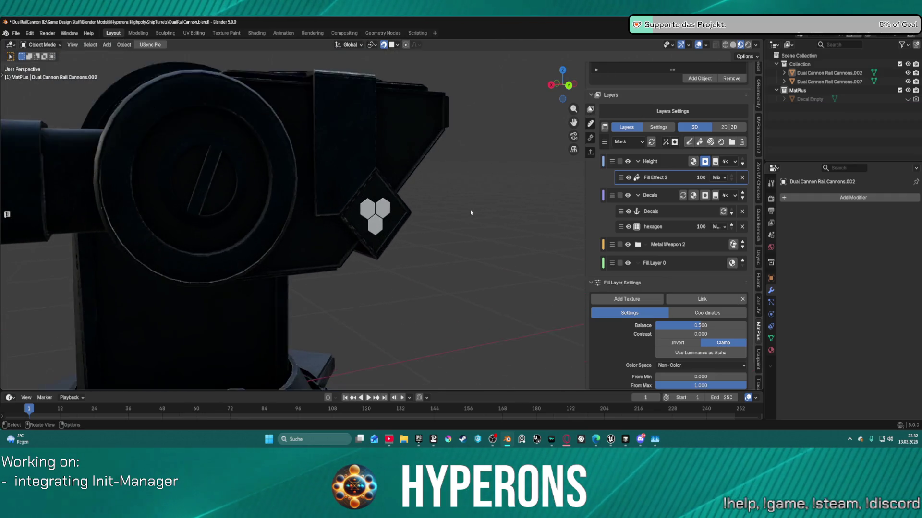
scroll(471, 213, down, 6)
- Orbit and zoom around the hexagon decal on the turret's side and open the preview channels
mouse_move(471, 213)
middle_down()
mouse_move(377, 224)
mouse_move(455, 202)
mouse_move(365, 196)
mouse_move(341, 218)
middle_up()
scroll(355, 193, up, 8)
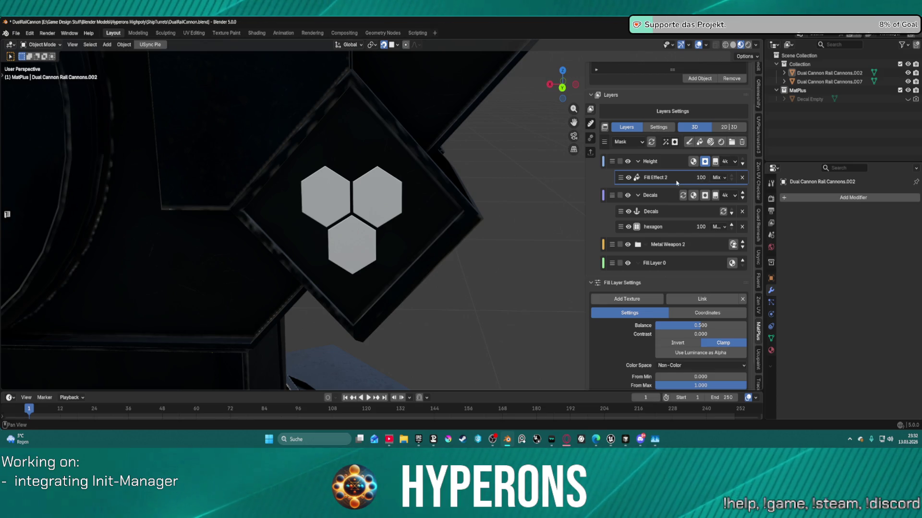
scroll(621, 150, down, 2)
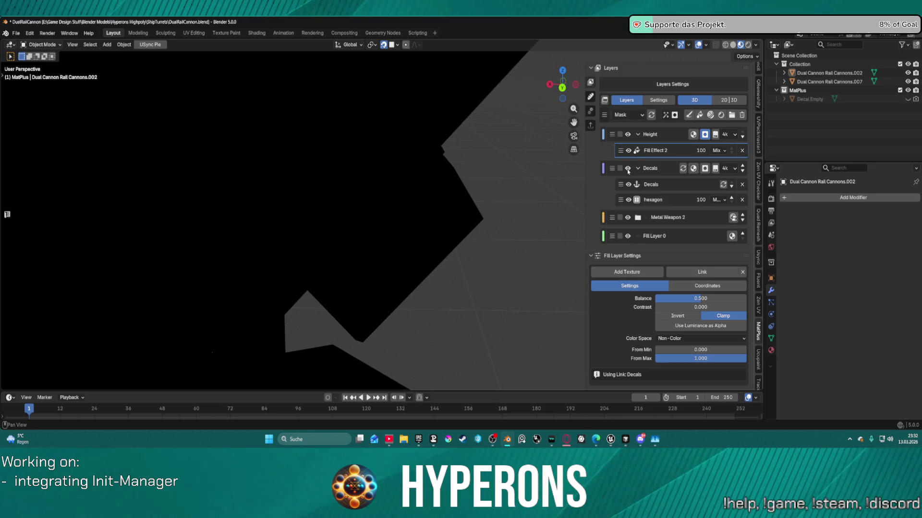
scroll(315, 195, down, 6)
scroll(343, 204, up, 5)
click(624, 115)
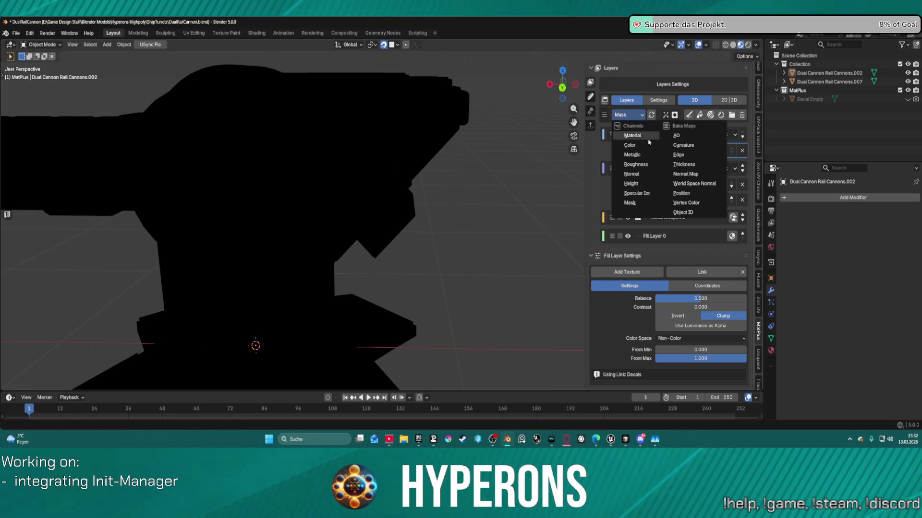
- Preview the Height channel and orbit to view the hexagon decal edge-on
click(648, 182)
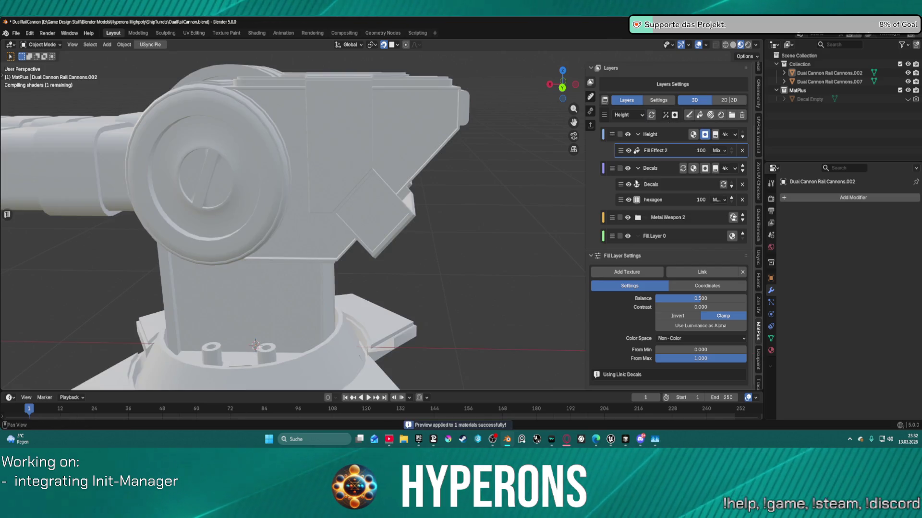
scroll(422, 199, up, 3)
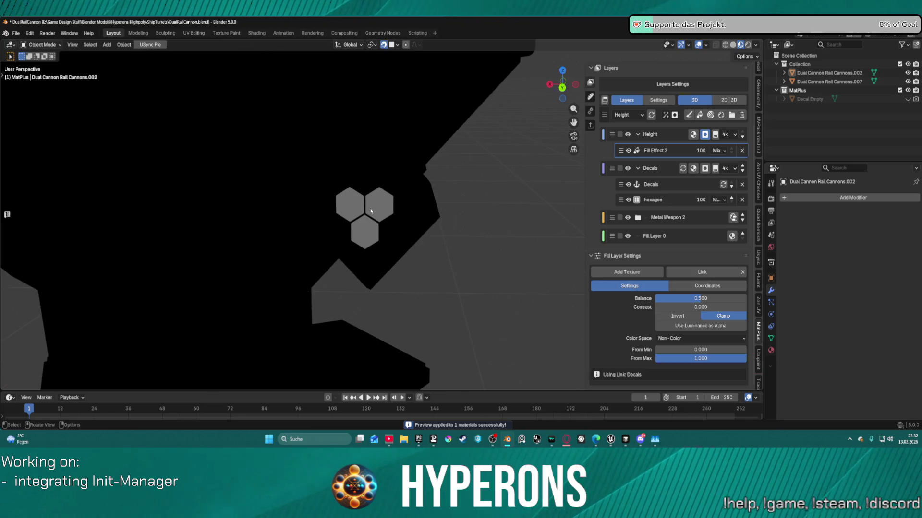
mouse_move(370, 203)
middle_down()
mouse_move(378, 189)
mouse_move(433, 179)
mouse_move(461, 193)
mouse_move(318, 203)
mouse_move(345, 191)
mouse_move(352, 201)
middle_up()
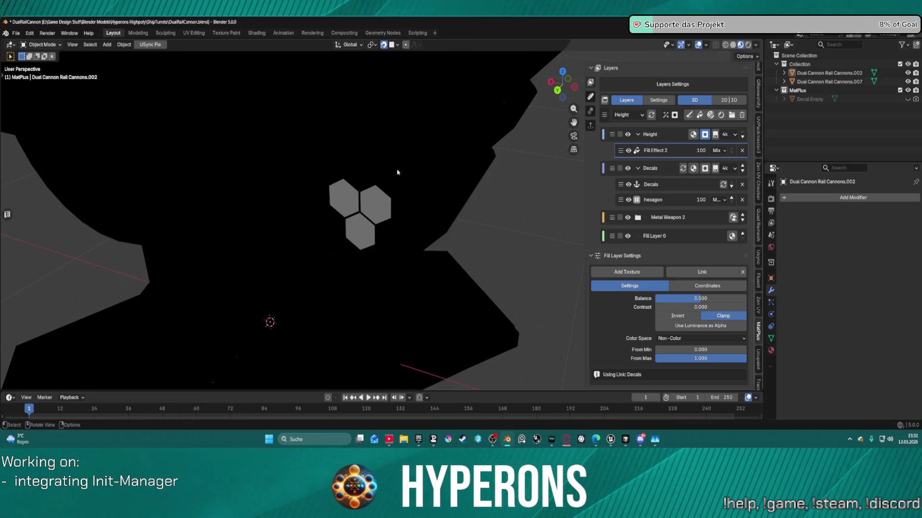
mouse_move(397, 171)
middle_down()
mouse_move(432, 181)
mouse_move(487, 173)
mouse_move(432, 173)
middle_up()
- Toggle the Decals layer and hexagon decal visibility to compare, then select the Height layer
click(627, 168)
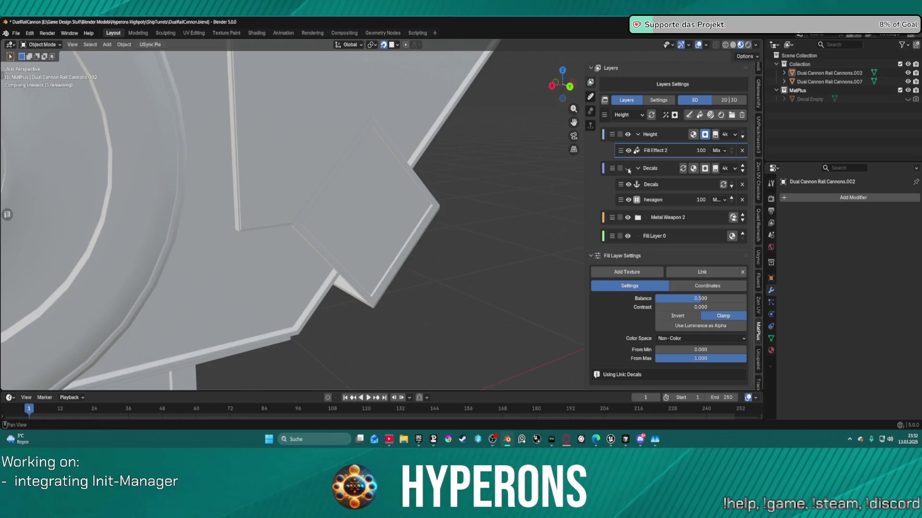
click(628, 168)
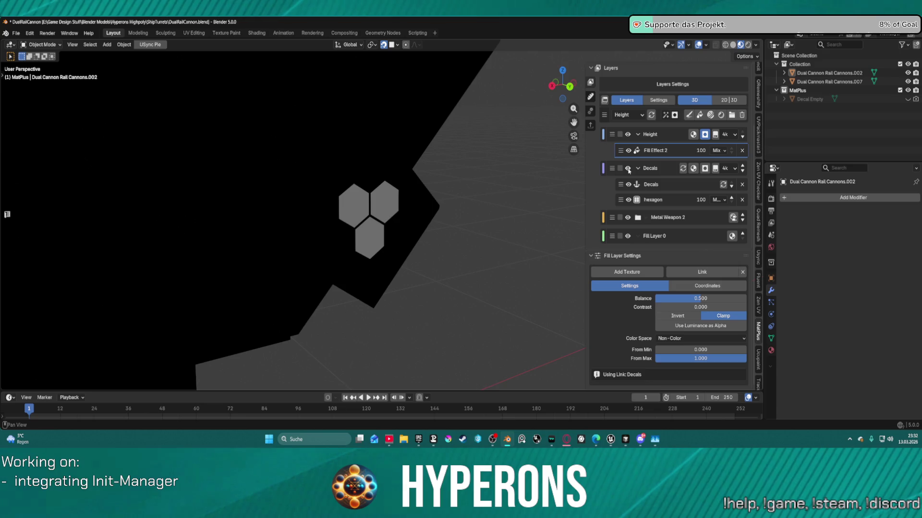
click(628, 169)
click(628, 168)
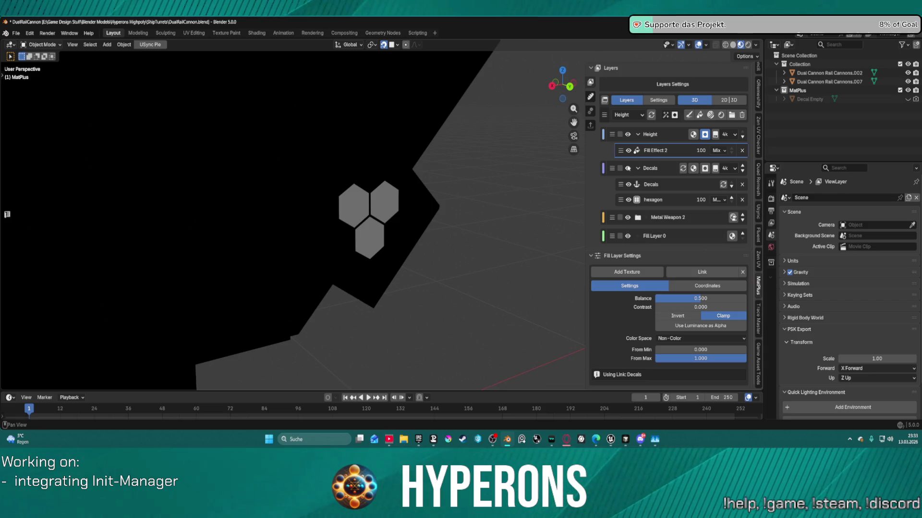
click(628, 168)
click(628, 168)
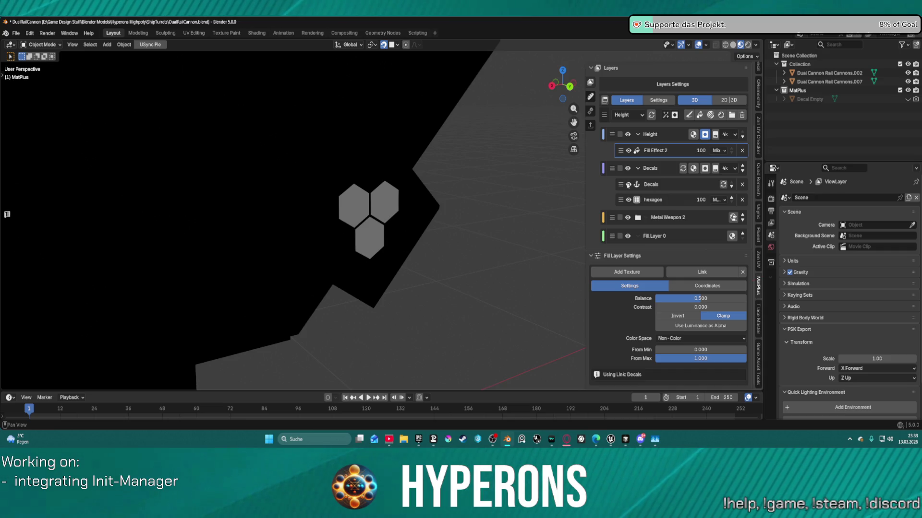
click(628, 200)
click(627, 200)
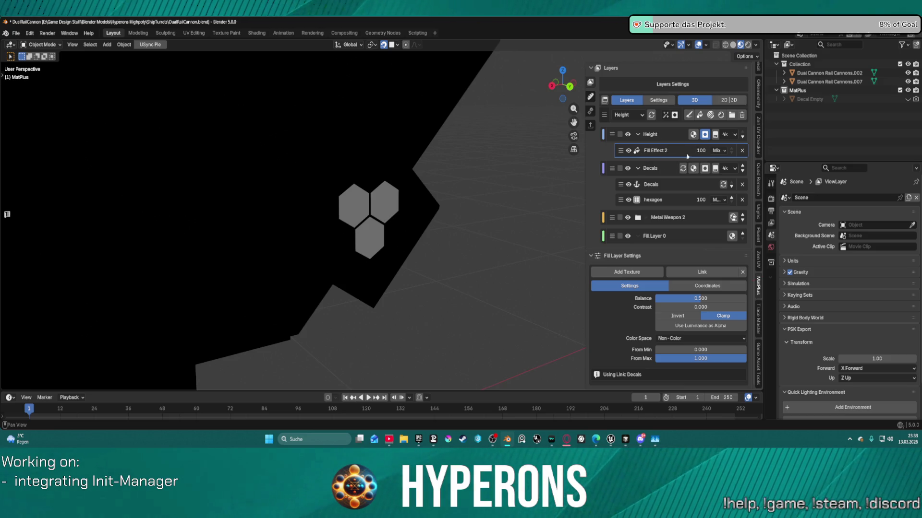
click(654, 139)
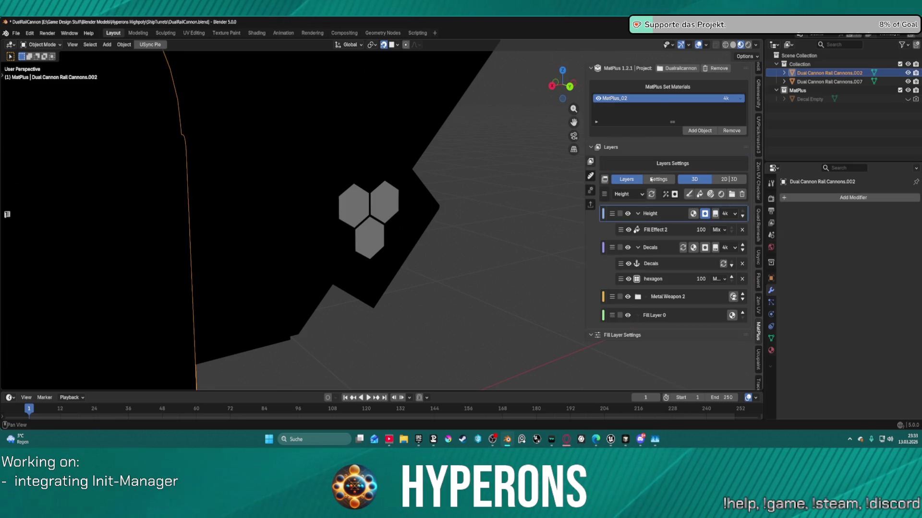
- Link Fill Effect 2 to Decals and enable Use Luminance as Alpha
click(673, 230)
click(704, 351)
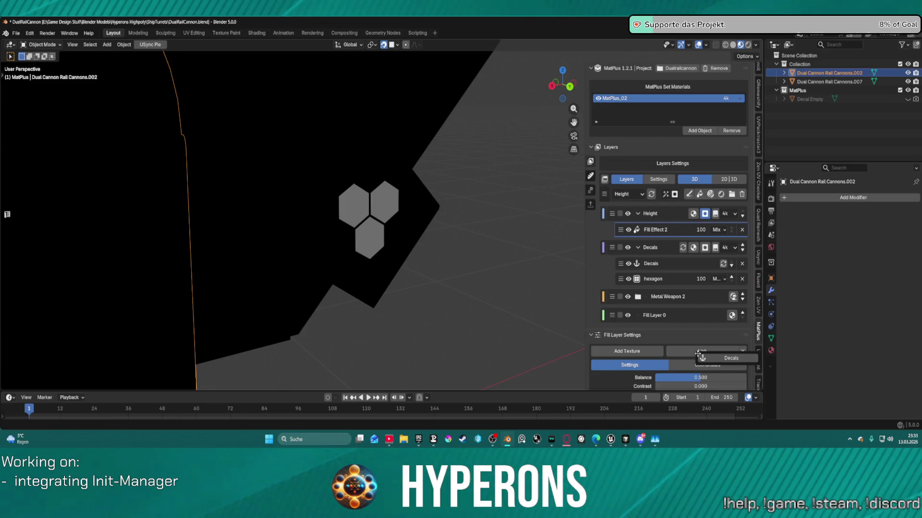
click(728, 359)
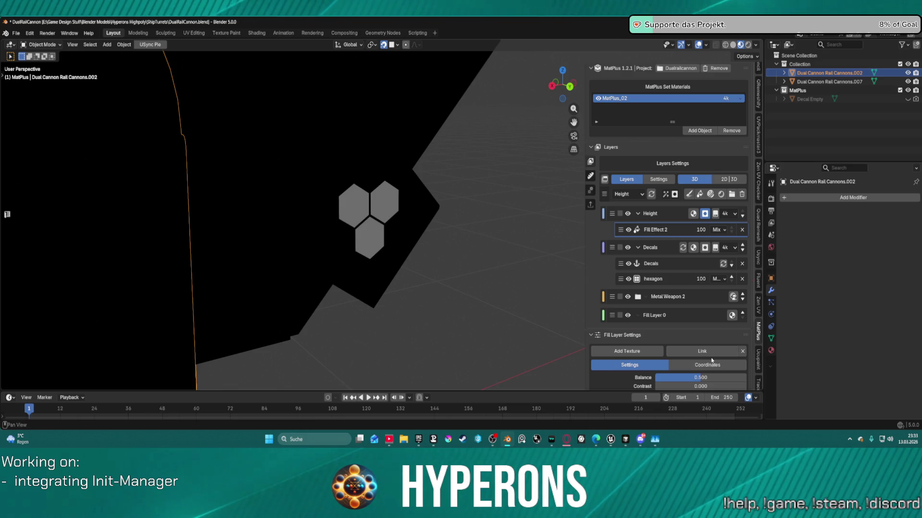
click(627, 351)
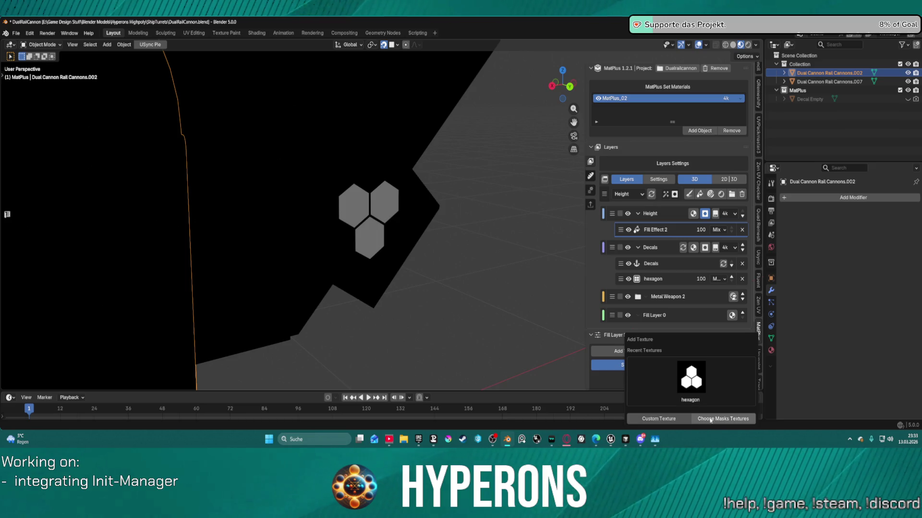
mouse_move(651, 263)
mouse_down()
mouse_move(705, 364)
mouse_move(730, 353)
mouse_up()
scroll(703, 333, down, 4)
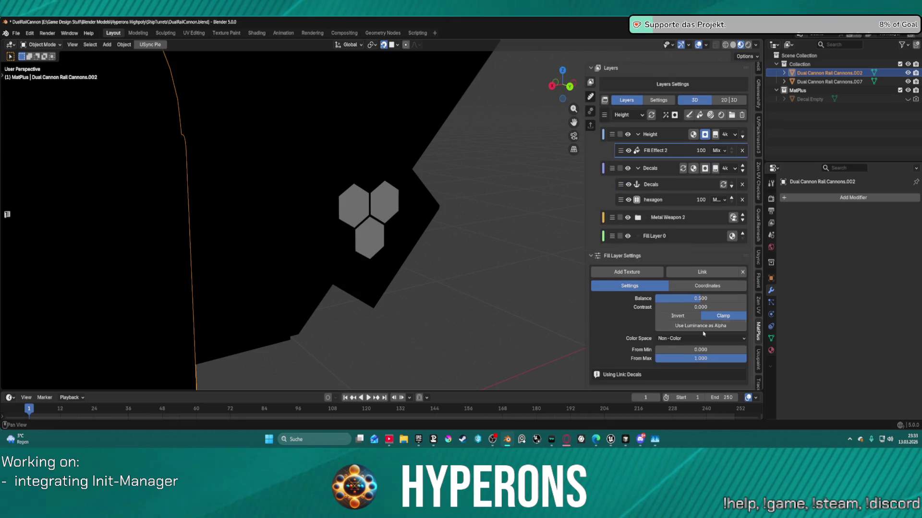
click(687, 325)
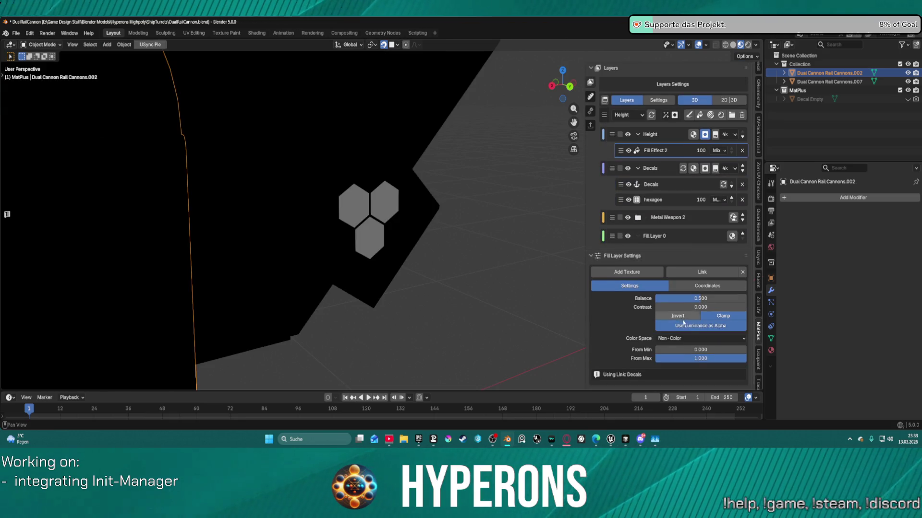
click(703, 326)
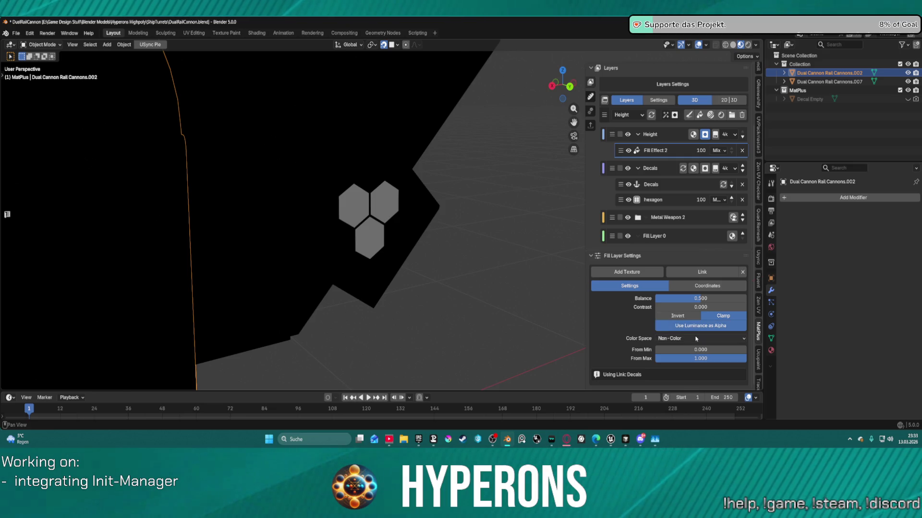
click(696, 326)
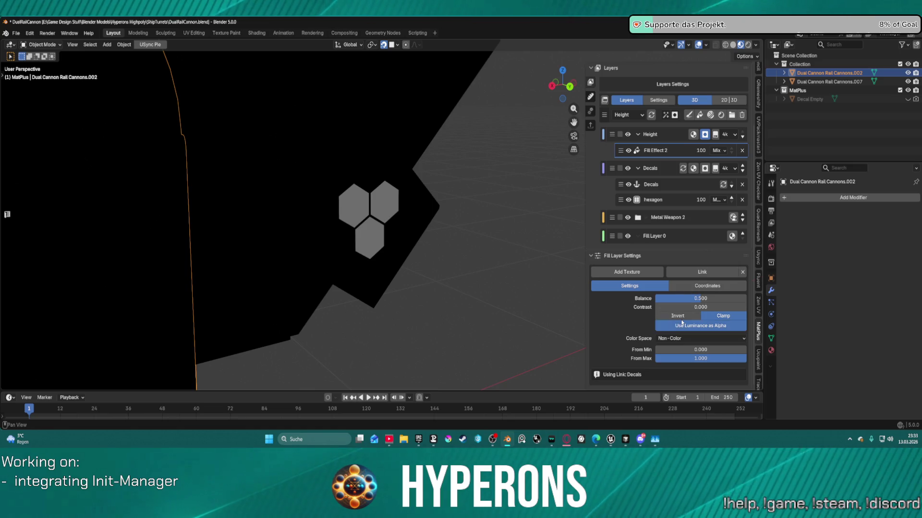
- Toggle the Decals layer off and on, then preview the Height layer's mask
click(627, 169)
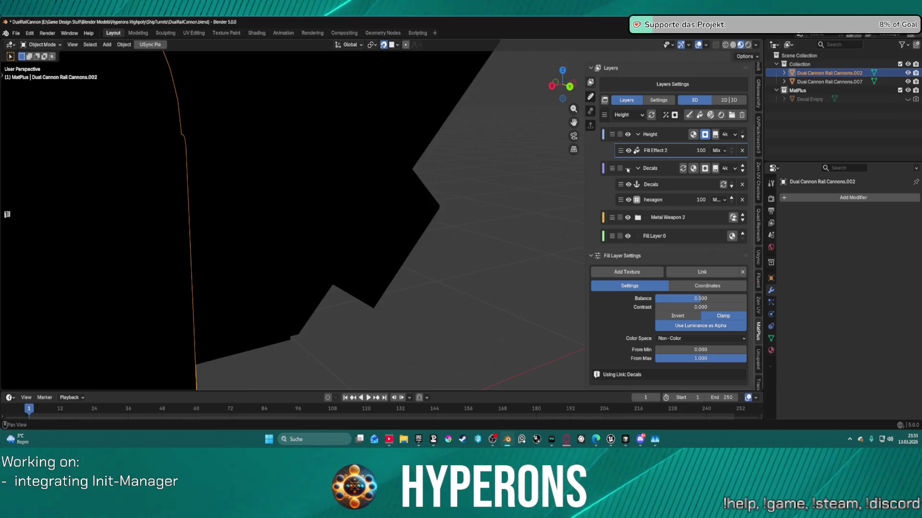
click(627, 169)
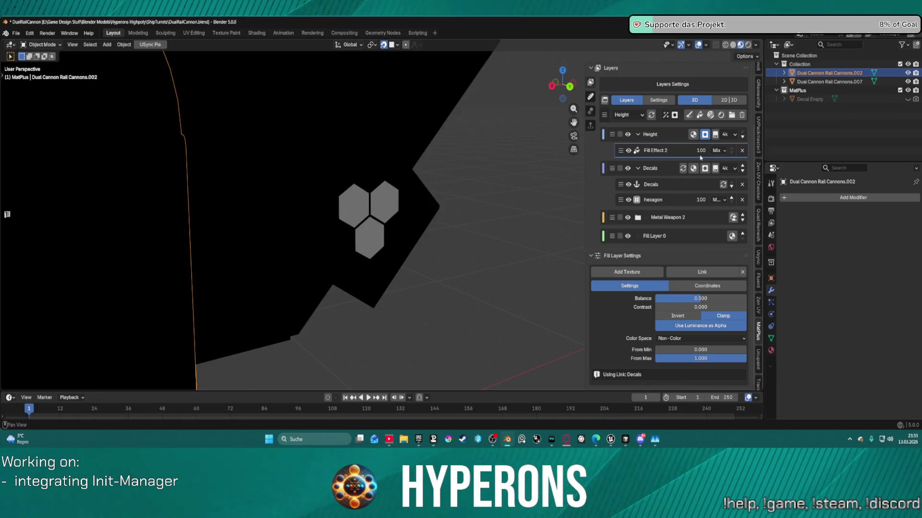
click(709, 136)
mouse_move(432, 192)
middle_down()
mouse_move(446, 196)
mouse_move(370, 192)
mouse_move(531, 202)
mouse_move(527, 215)
middle_up()
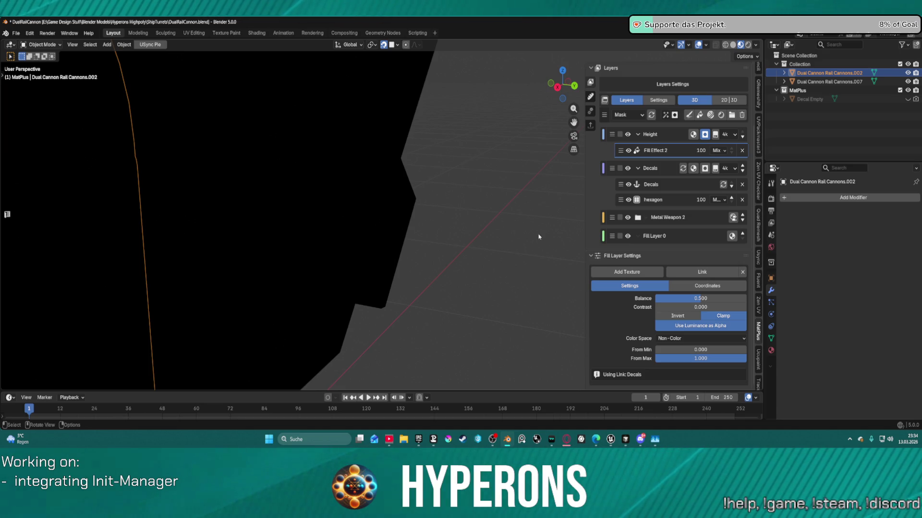
- Add a mask generator under Height, delete Generator 1, hide Metal Weapon 2, and select Height
click(627, 272)
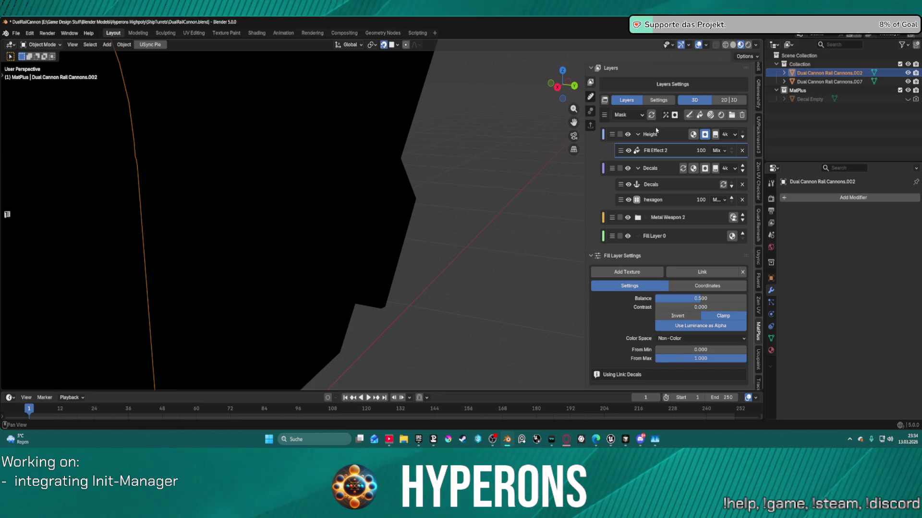
click(665, 115)
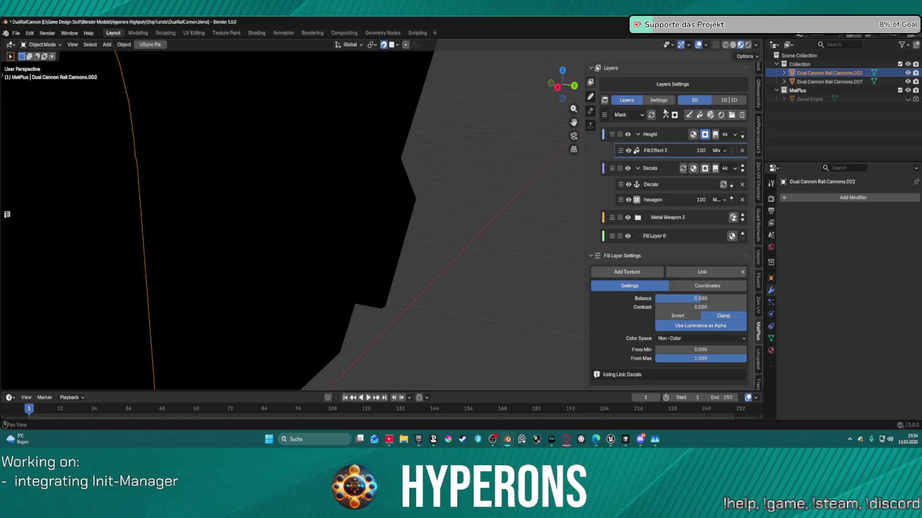
click(665, 115)
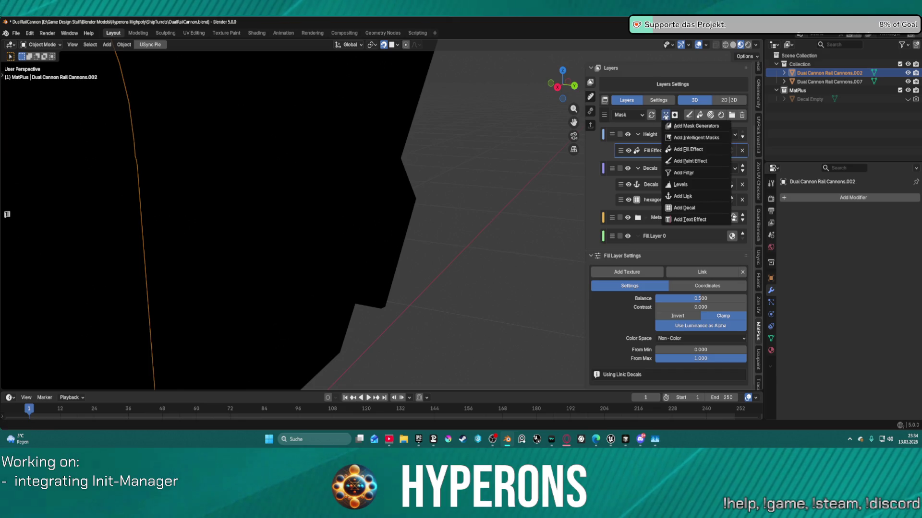
click(695, 127)
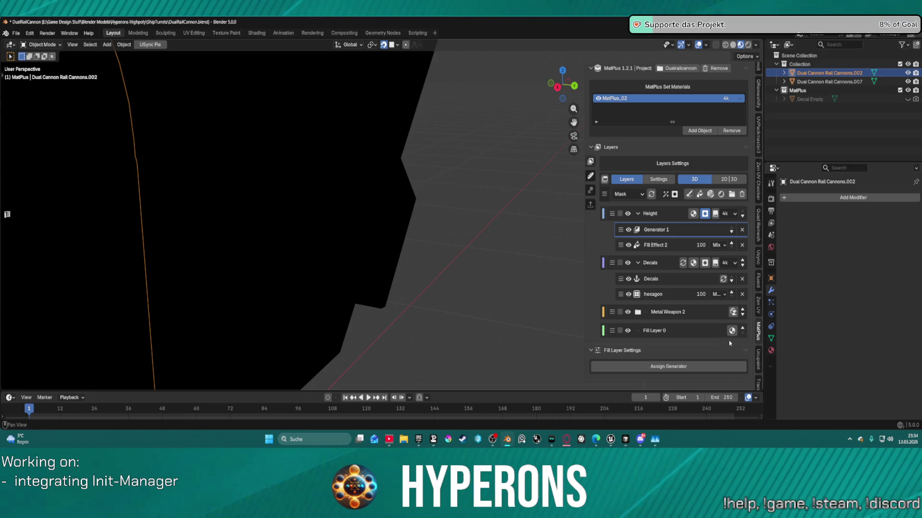
click(742, 230)
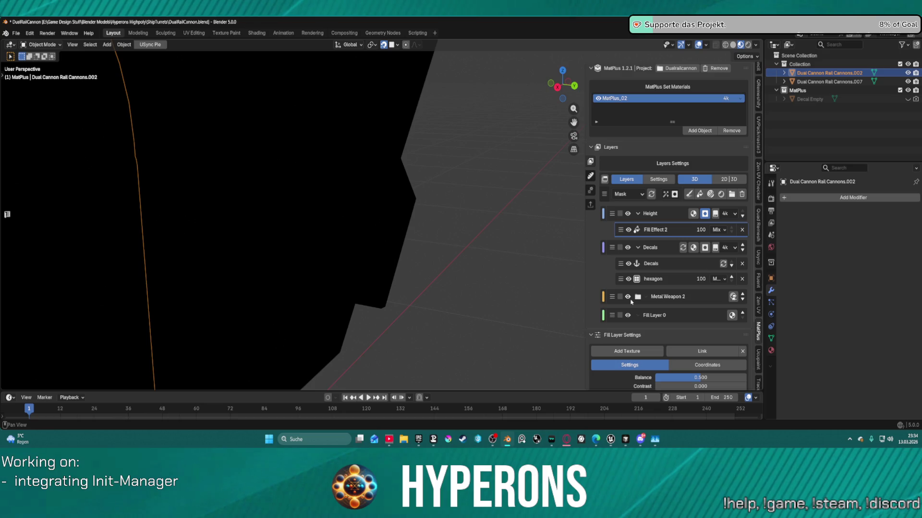
click(627, 297)
click(706, 215)
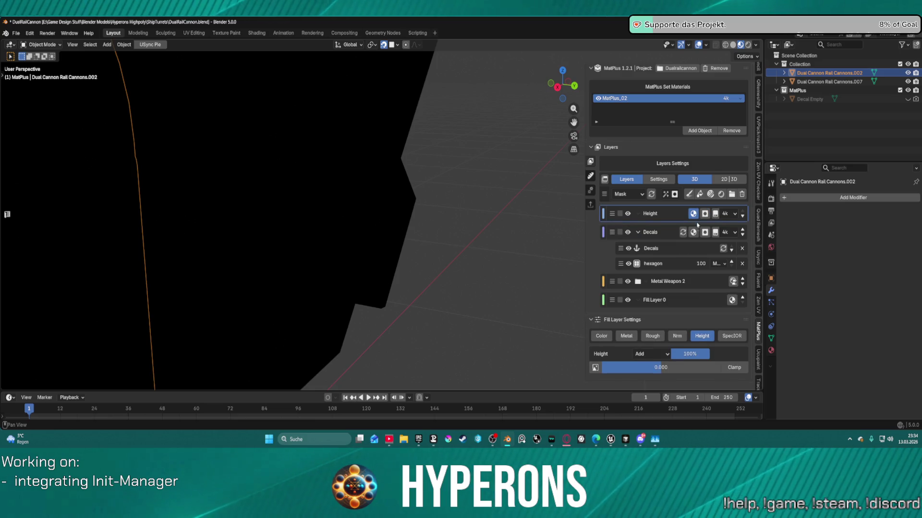
- Raise the Height factor to 1.000, check its blend modes, then delete the Height layer
drag(660, 367, 721, 369)
click(653, 354)
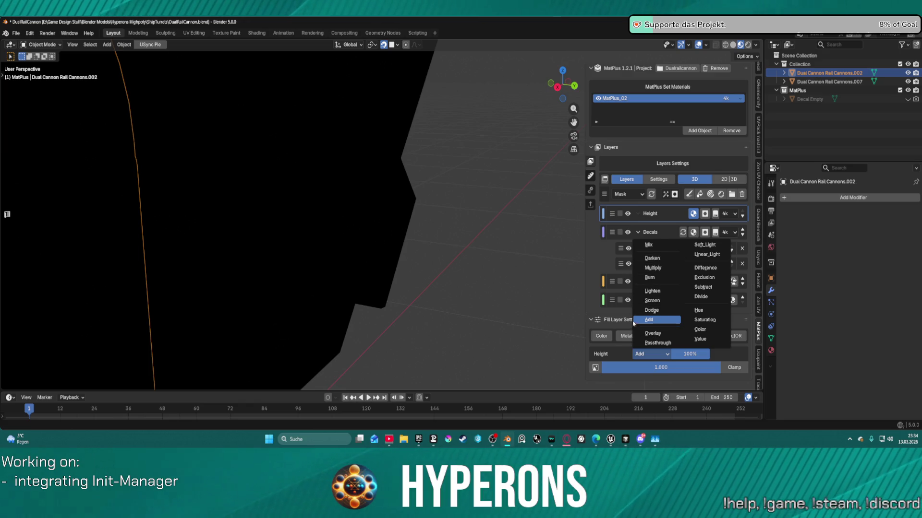
mouse_move(579, 244)
middle_down()
mouse_move(168, 226)
mouse_move(186, 216)
mouse_move(245, 219)
mouse_move(288, 202)
mouse_move(234, 172)
middle_up()
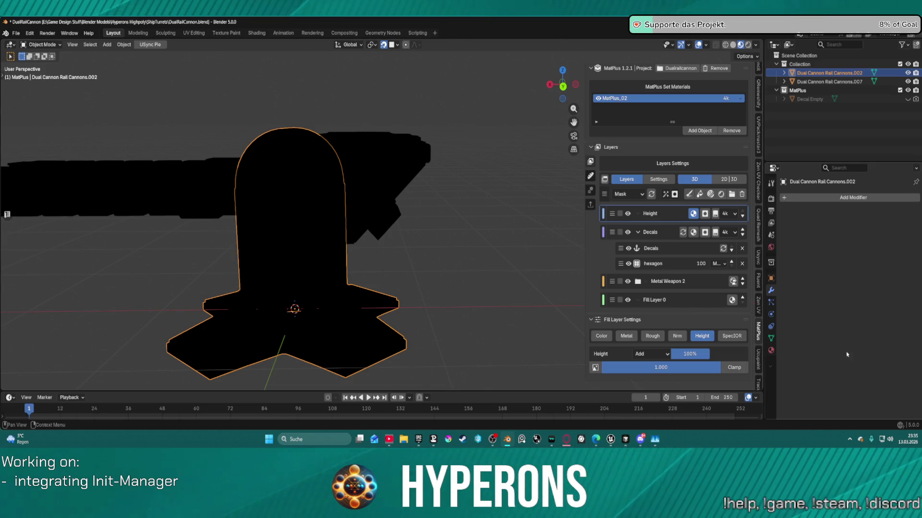
click(742, 195)
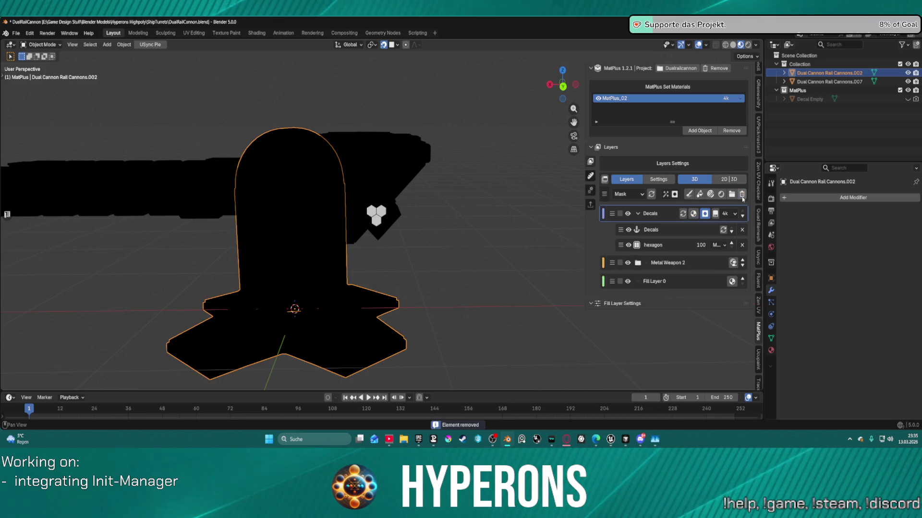
- Switch the preview back to the full material and orbit to the hexagon panel
click(626, 194)
click(632, 215)
mouse_move(480, 207)
middle_down()
mouse_move(386, 204)
mouse_move(472, 185)
mouse_move(412, 189)
middle_up()
scroll(386, 205, up, 6)
scroll(375, 182, up, 5)
mouse_move(389, 175)
middle_down()
mouse_move(438, 156)
mouse_move(434, 206)
mouse_move(693, 271)
middle_up()
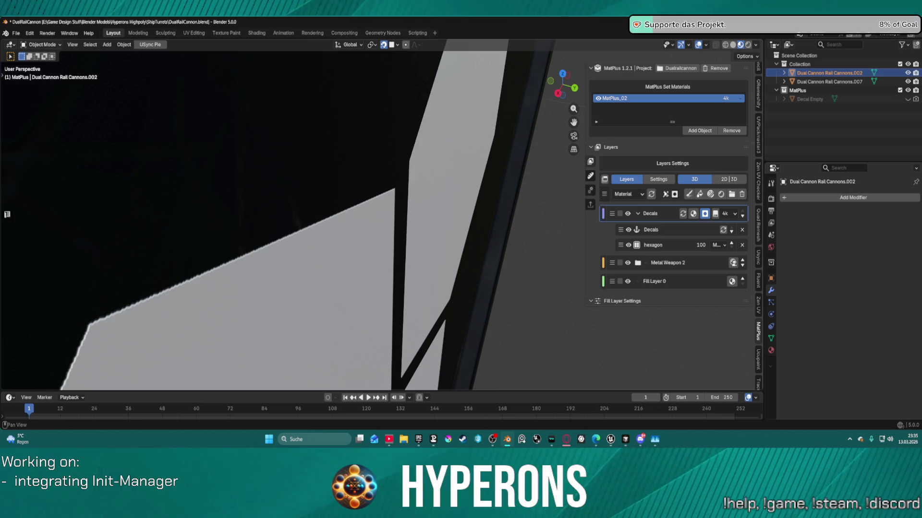
- Select the hexagon decal layer, collapse Decals, and enable the layer's normal channel
click(654, 246)
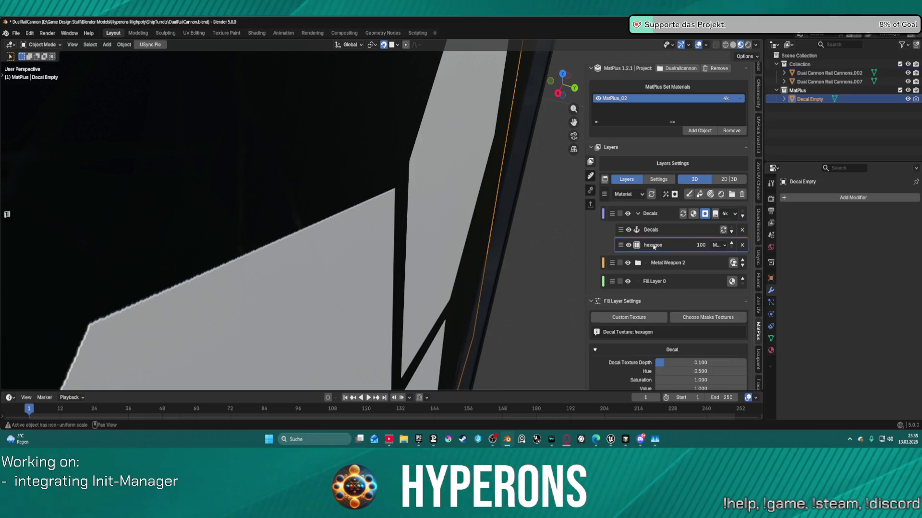
scroll(702, 315, down, 1)
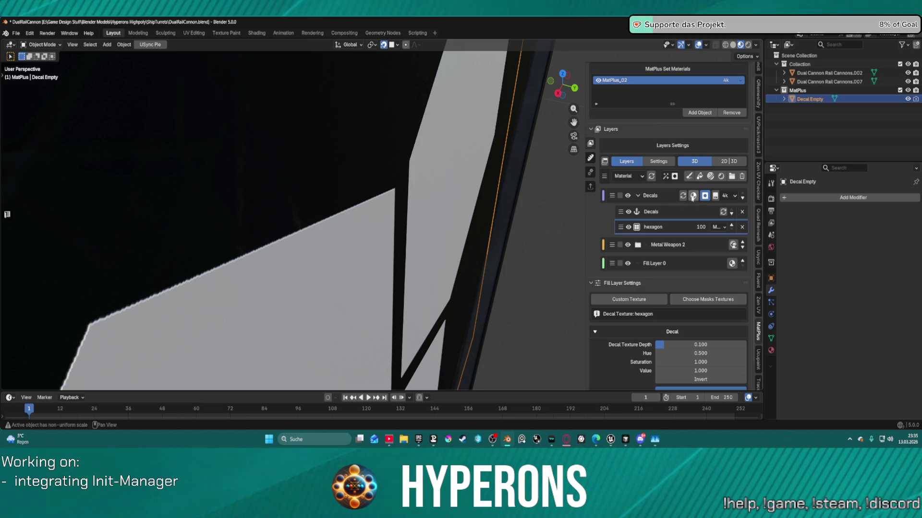
click(742, 227)
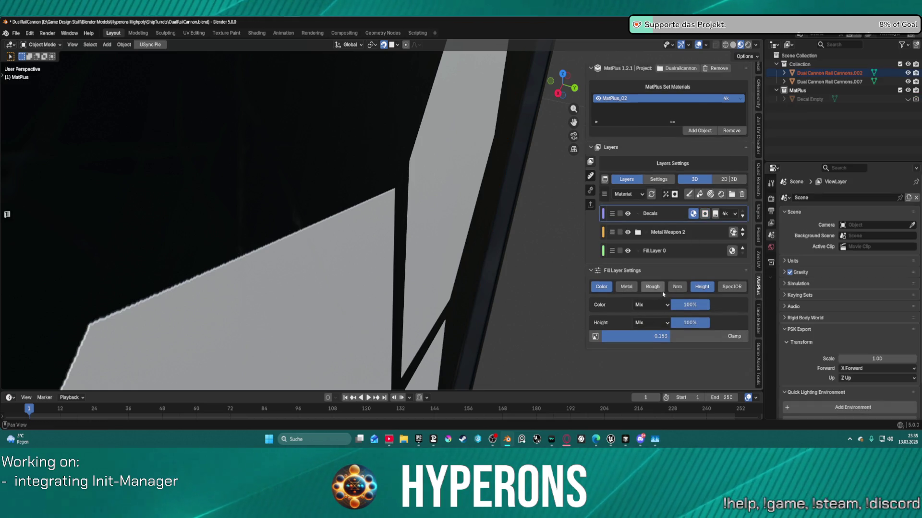
click(677, 288)
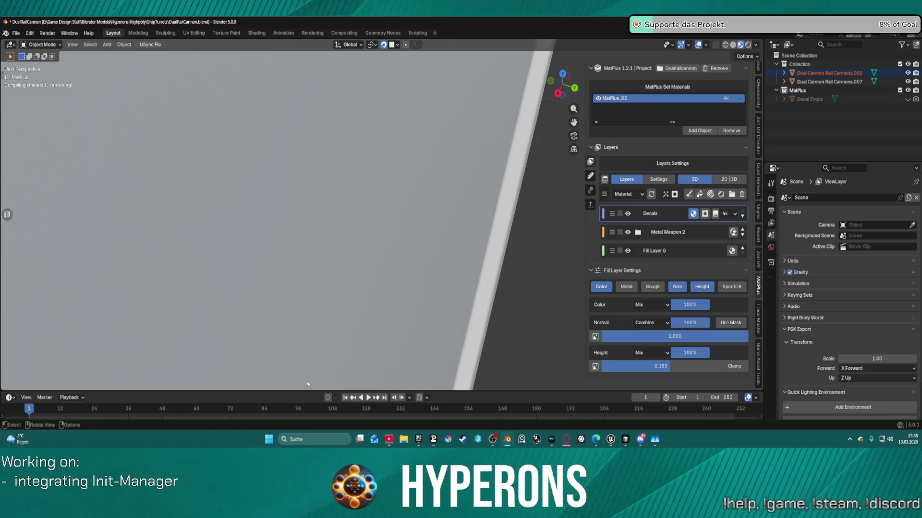
mouse_move(253, 183)
middle_down()
mouse_move(312, 220)
mouse_move(366, 206)
mouse_move(367, 193)
middle_up()
- Set the height strength to 0.700, then expand Decals and select the hexagon decal
mouse_move(660, 366)
mouse_down()
mouse_move(691, 366)
mouse_move(624, 367)
mouse_move(720, 367)
mouse_move(696, 366)
mouse_move(704, 366)
mouse_up()
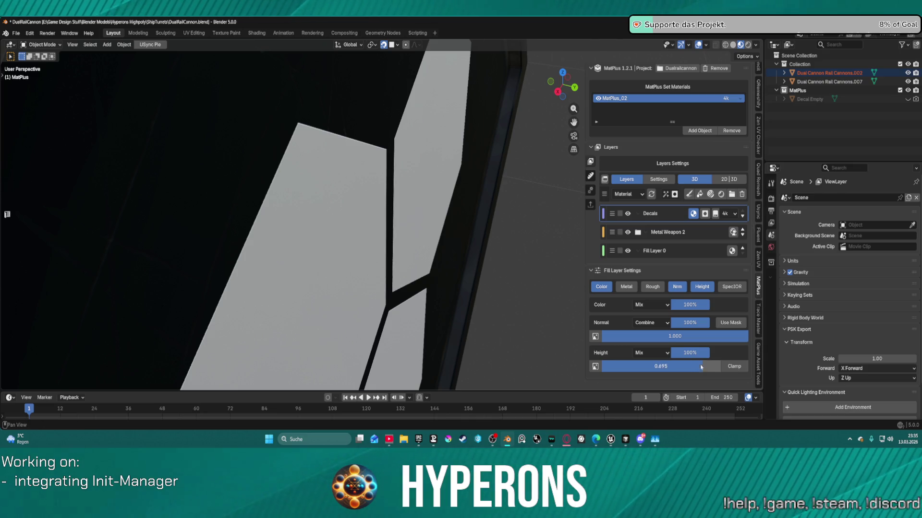
click(702, 367)
text(.7)
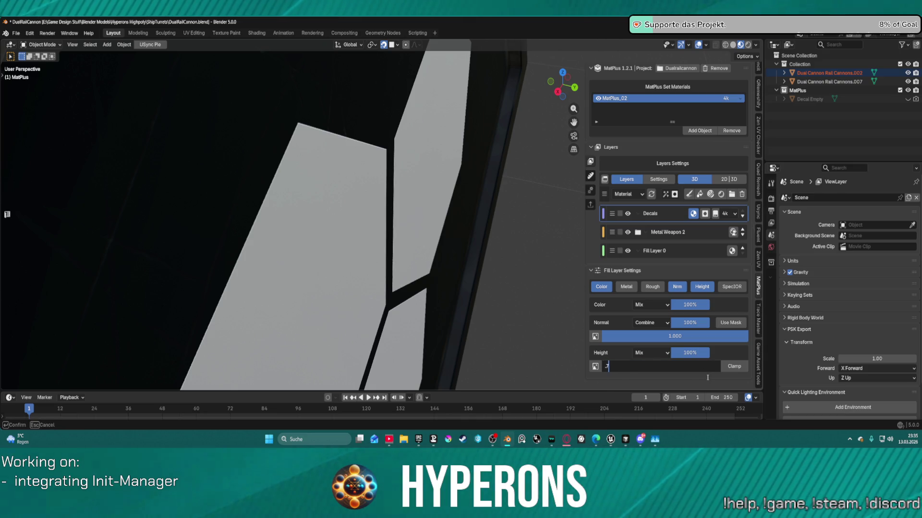
key(Return)
mouse_move(403, 240)
middle_down()
mouse_move(207, 204)
mouse_move(243, 192)
mouse_move(325, 188)
mouse_move(301, 200)
mouse_move(366, 189)
mouse_move(354, 197)
mouse_move(549, 233)
middle_up()
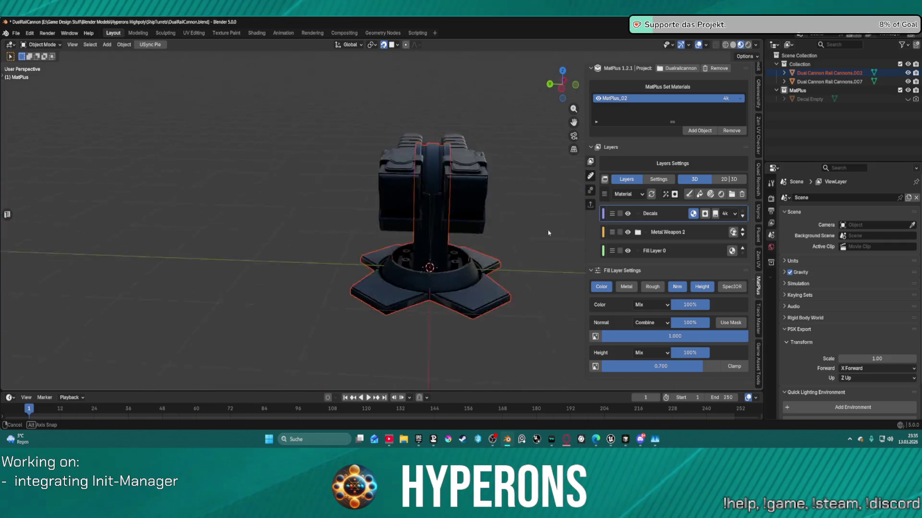
scroll(485, 222, up, 5)
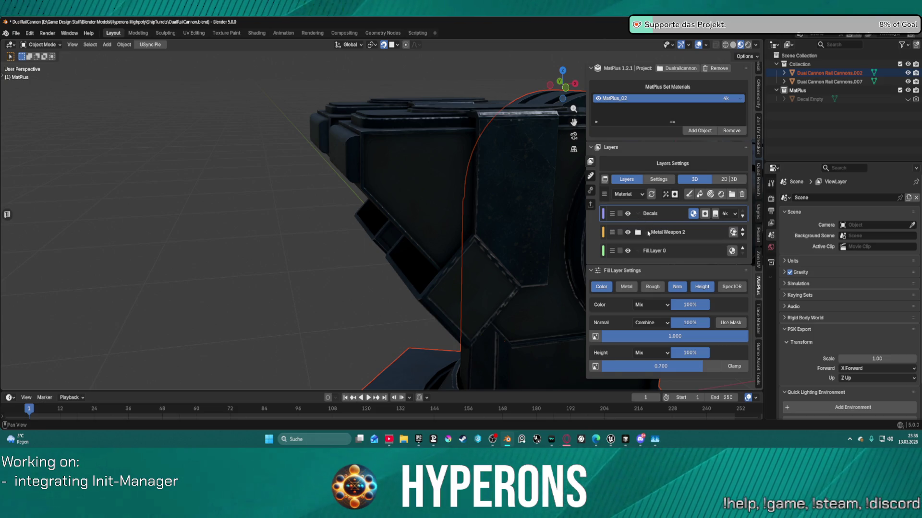
click(704, 214)
click(654, 246)
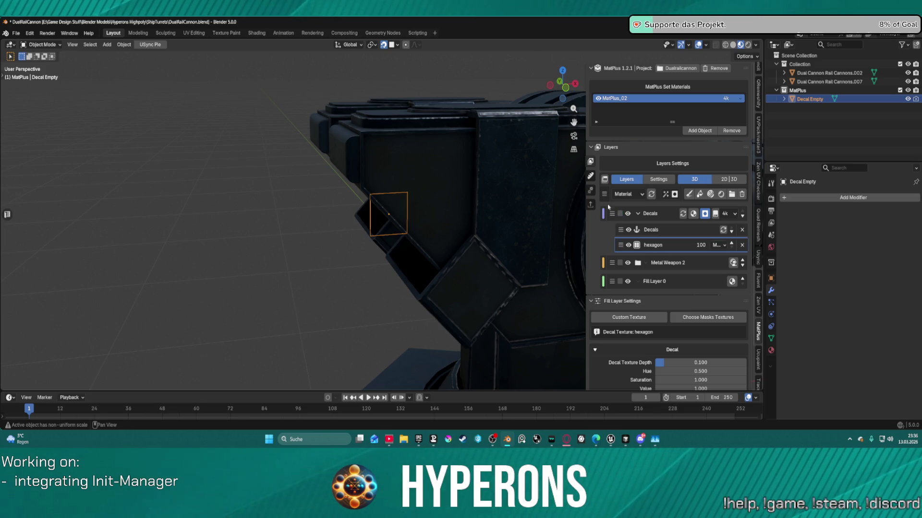
click(605, 194)
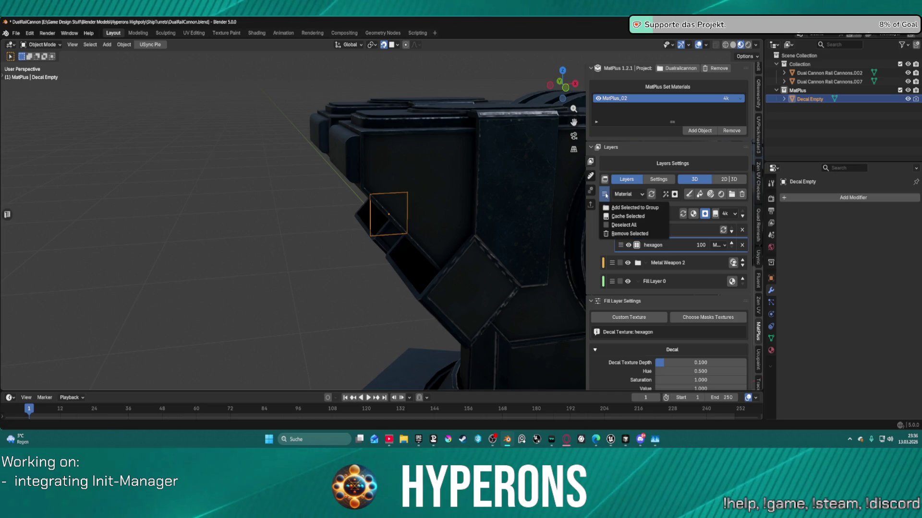
right_click(638, 248)
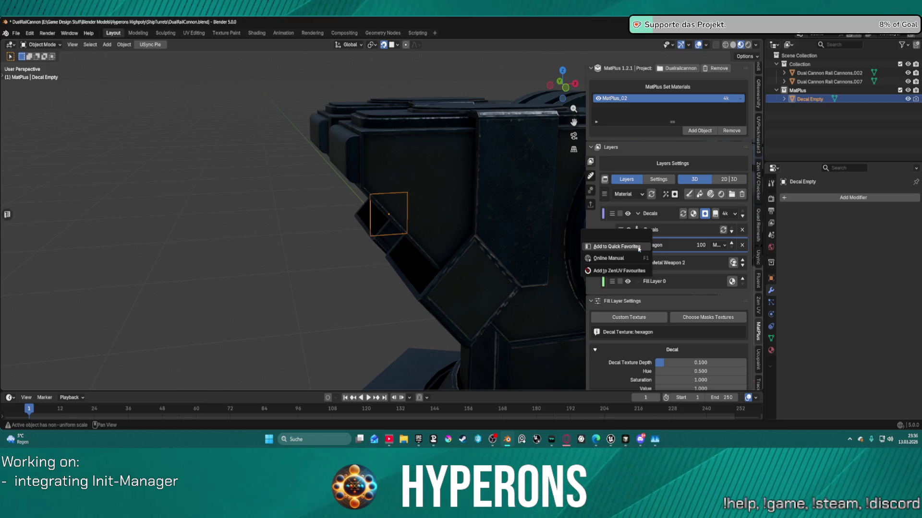
click(682, 245)
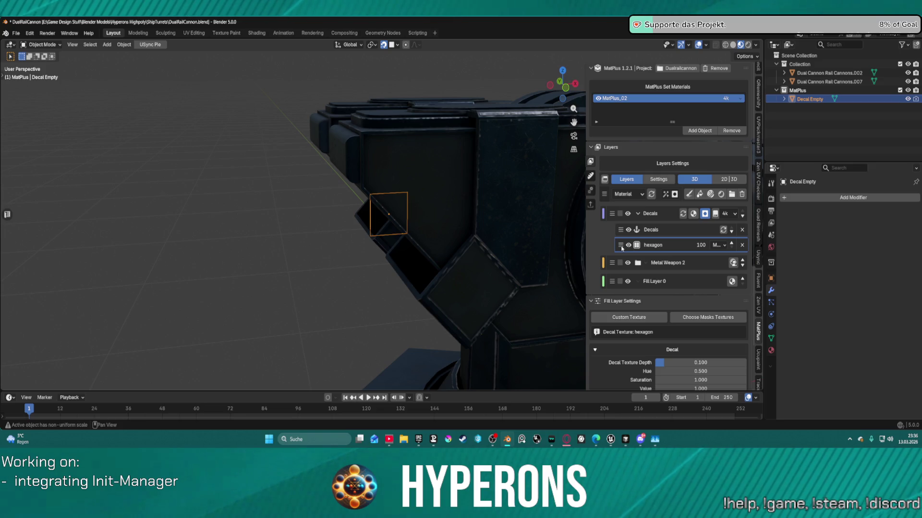
click(603, 213)
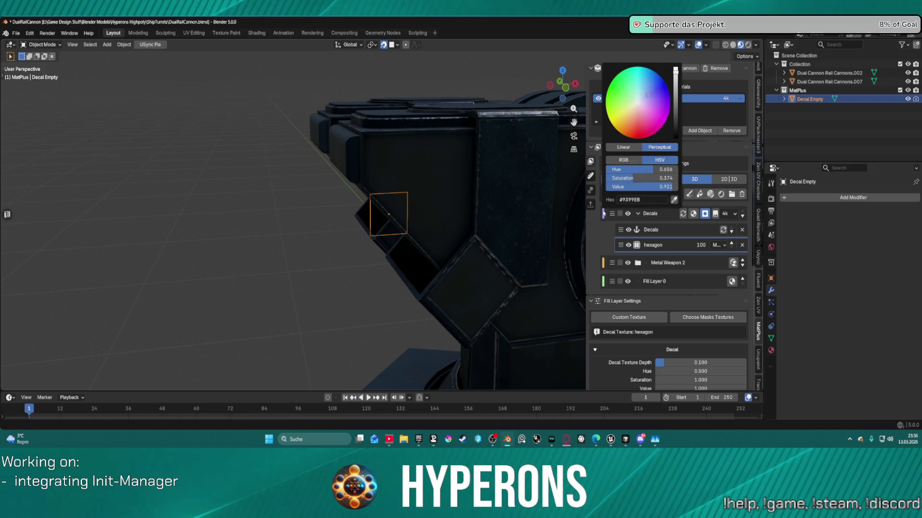
click(612, 214)
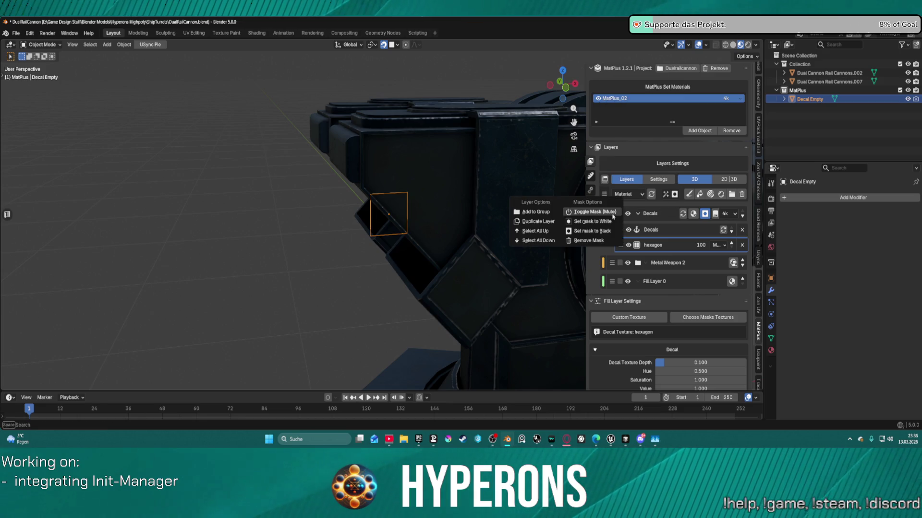
click(684, 234)
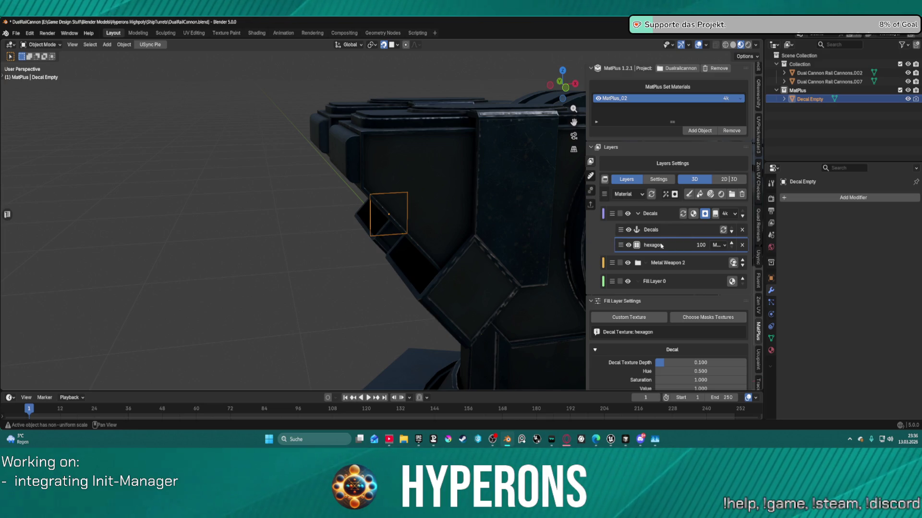
right_click(426, 244)
scroll(492, 240, down, 8)
key(Escape)
scroll(494, 231, down, 6)
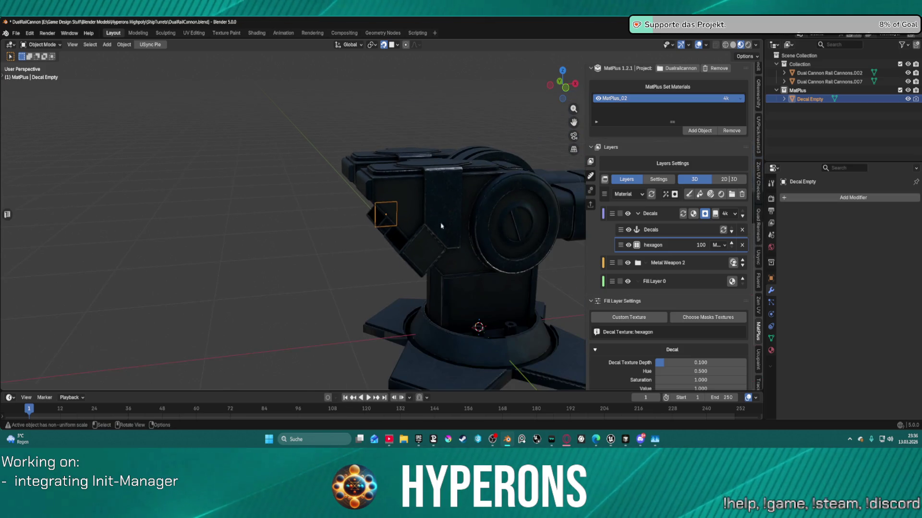
middle_drag(495, 231, 620, 227)
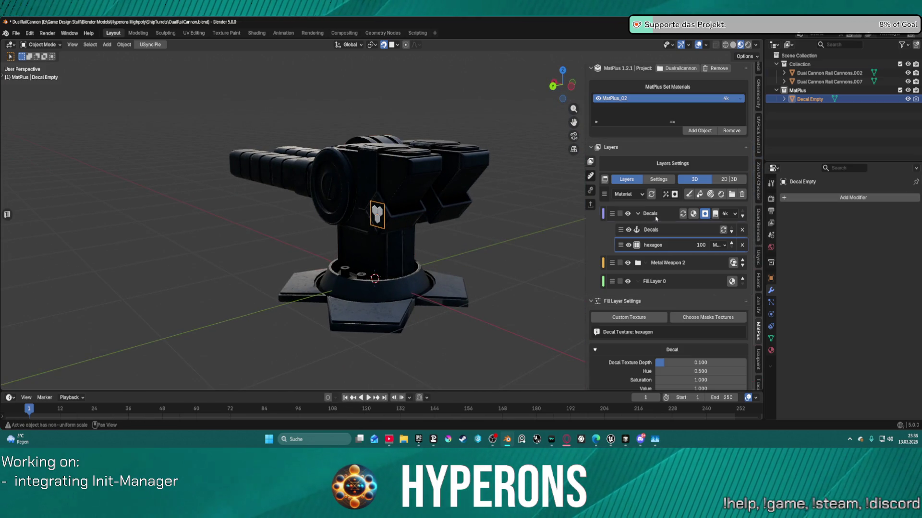
click(620, 228)
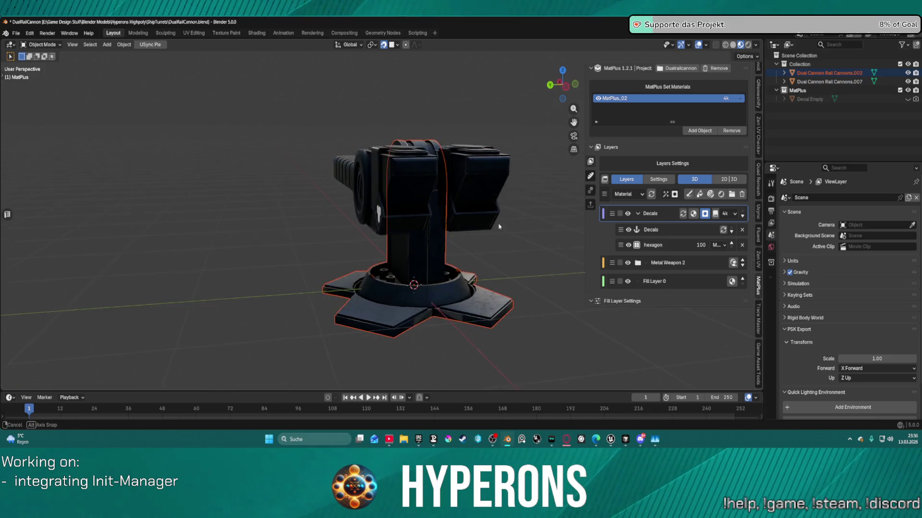
scroll(527, 230, up, 5)
mouse_move(524, 225)
middle_down()
mouse_move(517, 216)
mouse_move(479, 220)
mouse_move(391, 249)
mouse_move(354, 231)
mouse_move(358, 198)
mouse_move(463, 196)
mouse_move(514, 232)
mouse_move(422, 230)
mouse_move(577, 232)
mouse_move(561, 227)
mouse_move(529, 242)
mouse_move(563, 229)
mouse_move(455, 200)
middle_up()
mouse_move(443, 94)
middle_down()
mouse_move(425, 139)
mouse_move(293, 134)
mouse_move(425, 124)
mouse_move(474, 133)
middle_up()
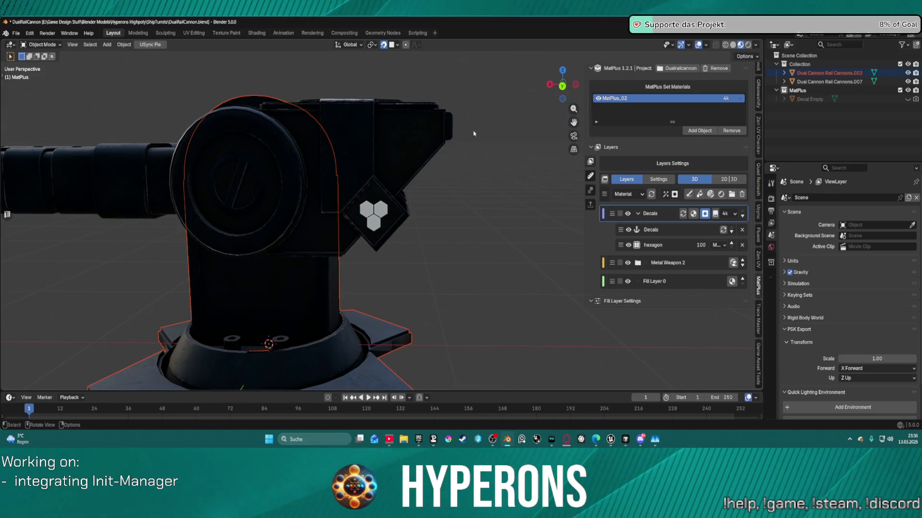
scroll(467, 150, up, 1)
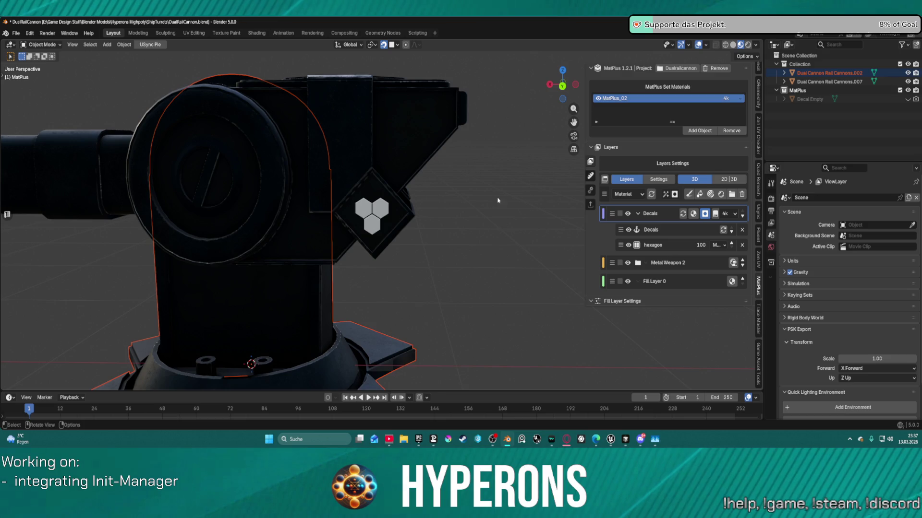
- Add a Text Effect layer, move its placement plane onto the turret, and open its text editor
click(665, 194)
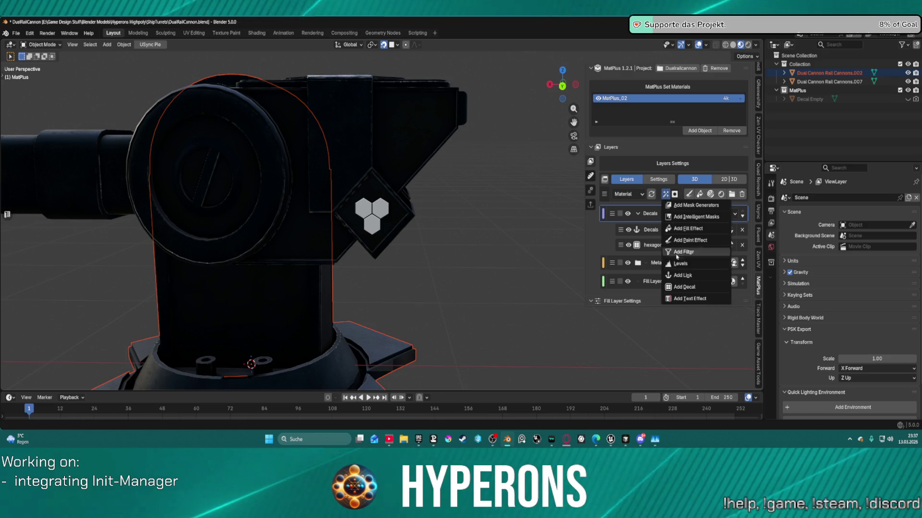
click(679, 299)
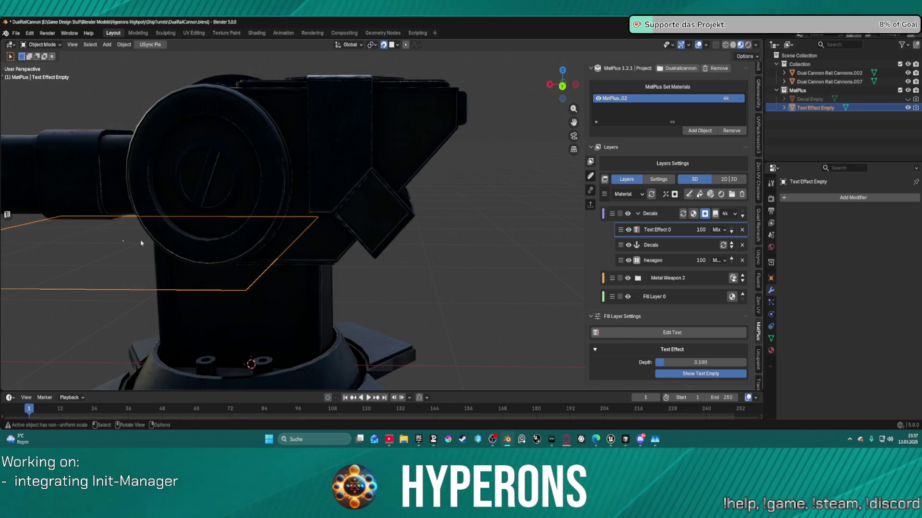
key(g)
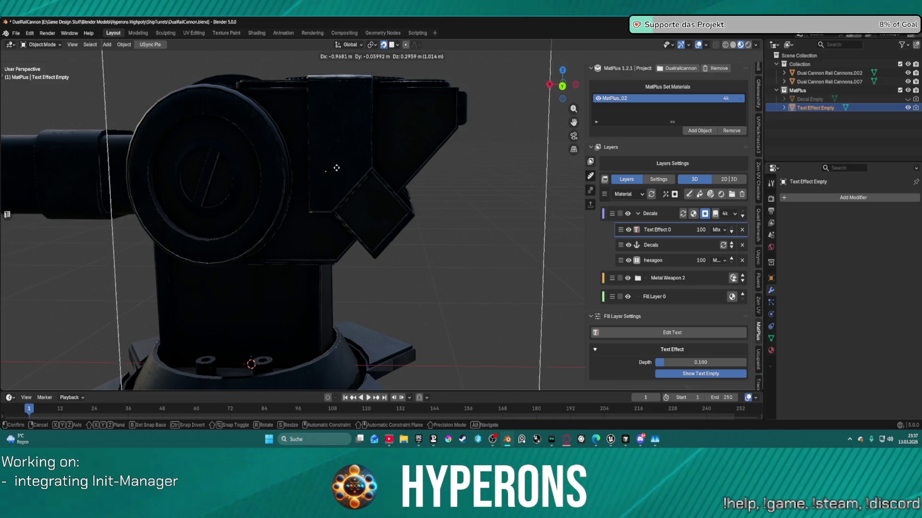
click(392, 110)
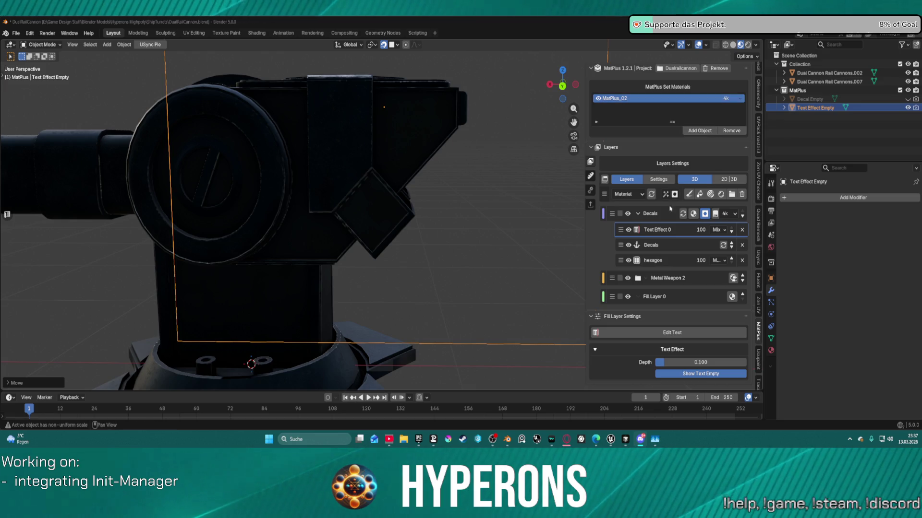
click(686, 332)
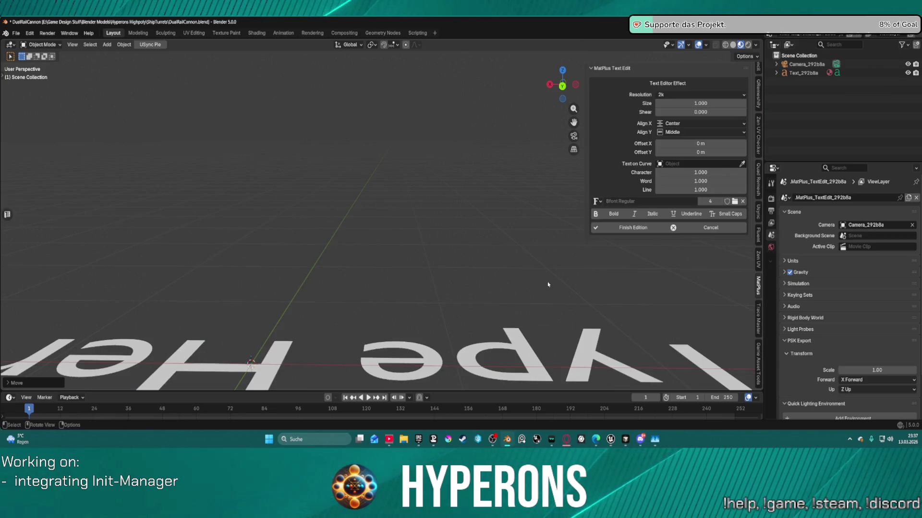
mouse_move(547, 284)
middle_down()
mouse_move(535, 262)
mouse_move(303, 296)
mouse_move(380, 271)
middle_up()
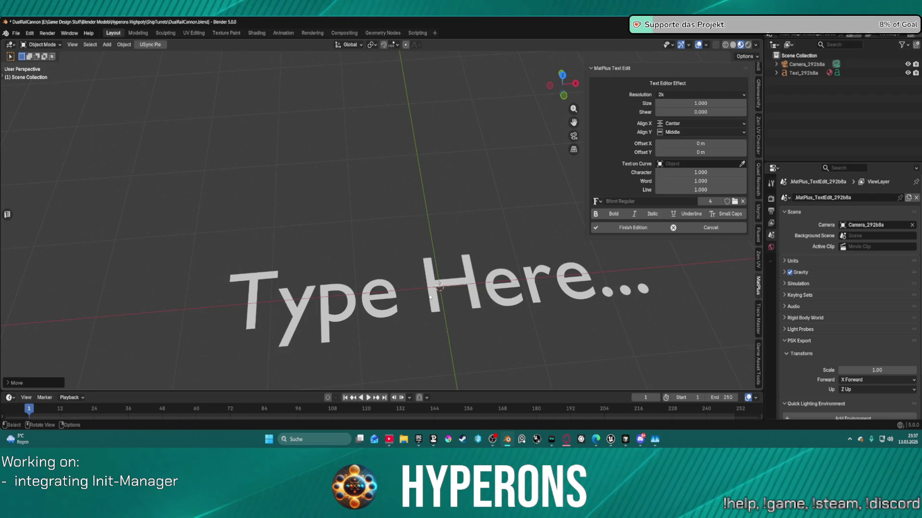
- Select the placeholder text, browse the fonts, and cancel the edit leaving Bfont Regular
click(384, 304)
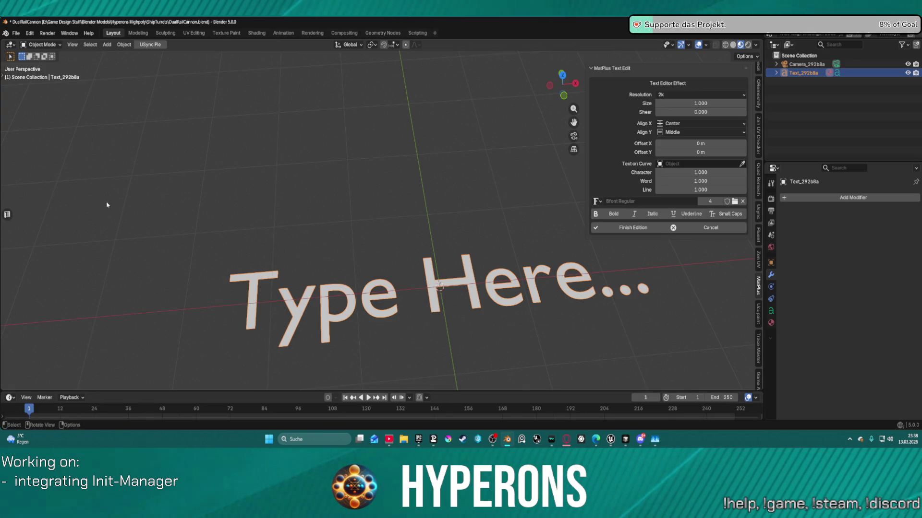
click(601, 203)
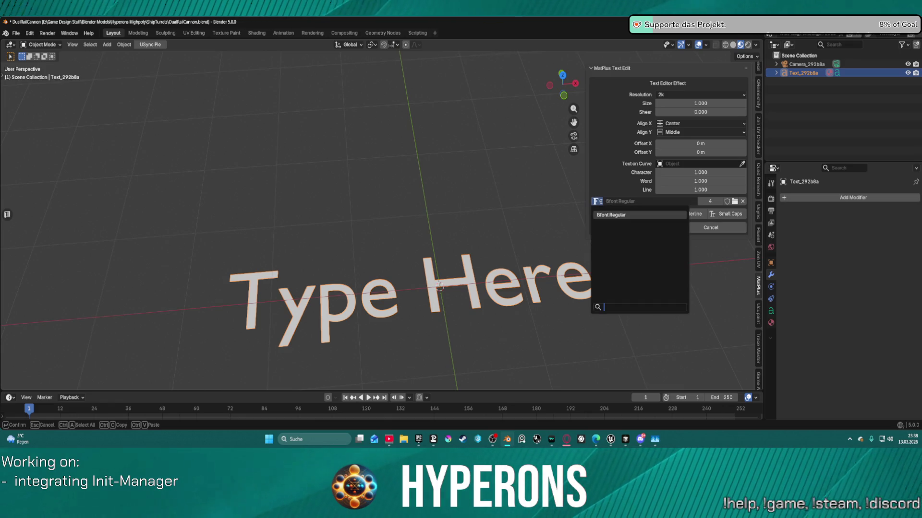
click(696, 229)
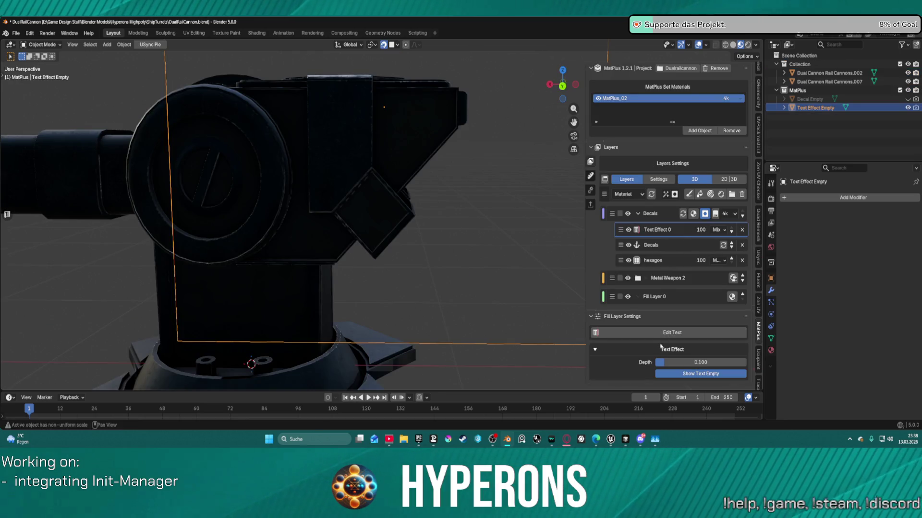
- Reopen the text editor, hide the placeholder text with H, and cancel out
click(613, 333)
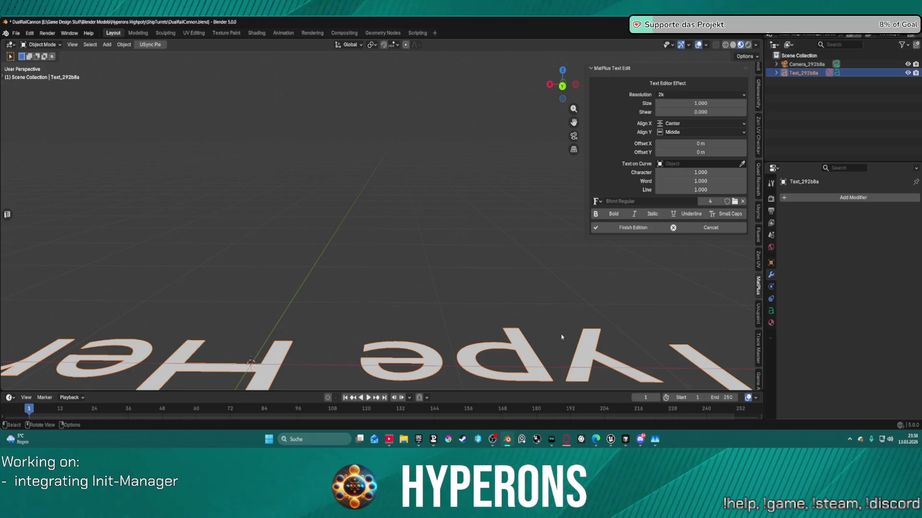
key(t)
key(h)
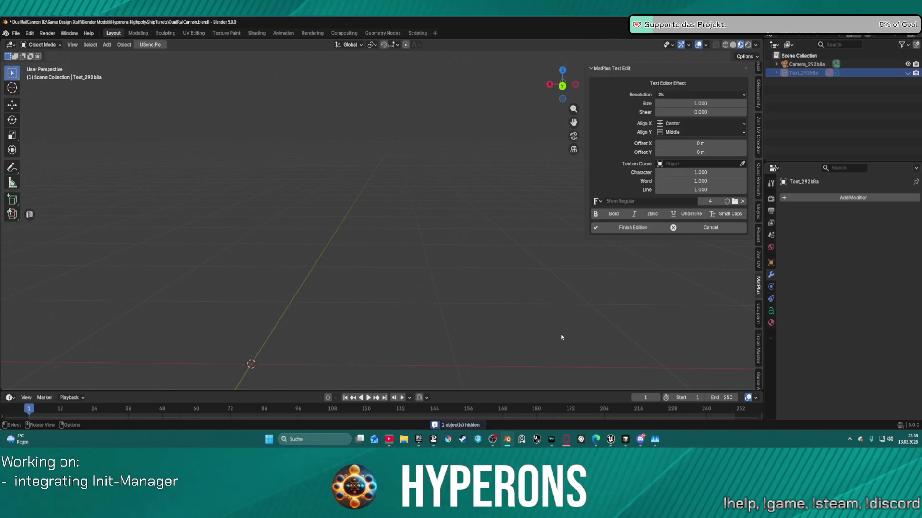
mouse_move(333, 259)
middle_down()
mouse_move(579, 205)
mouse_move(638, 243)
mouse_move(663, 243)
middle_up()
click(697, 229)
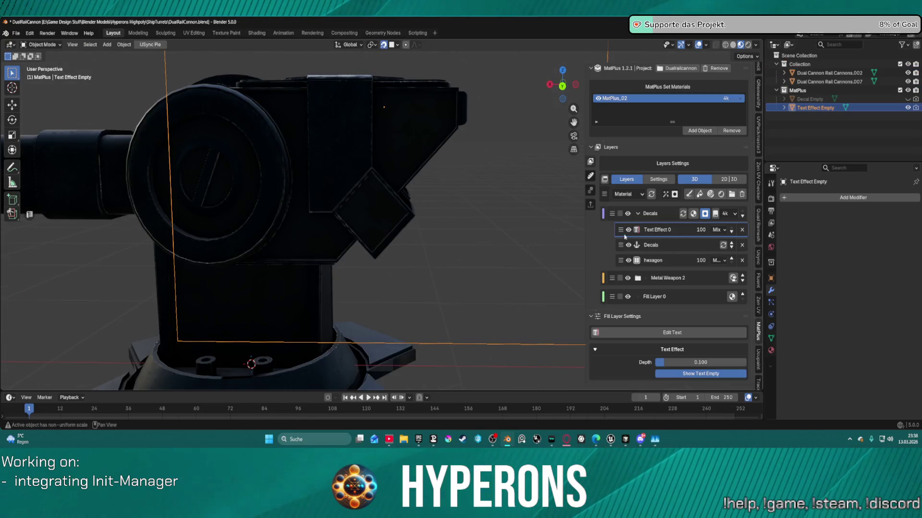
- Reopen the text editor and orbit and zoom until the Type Here... text faces front
click(627, 338)
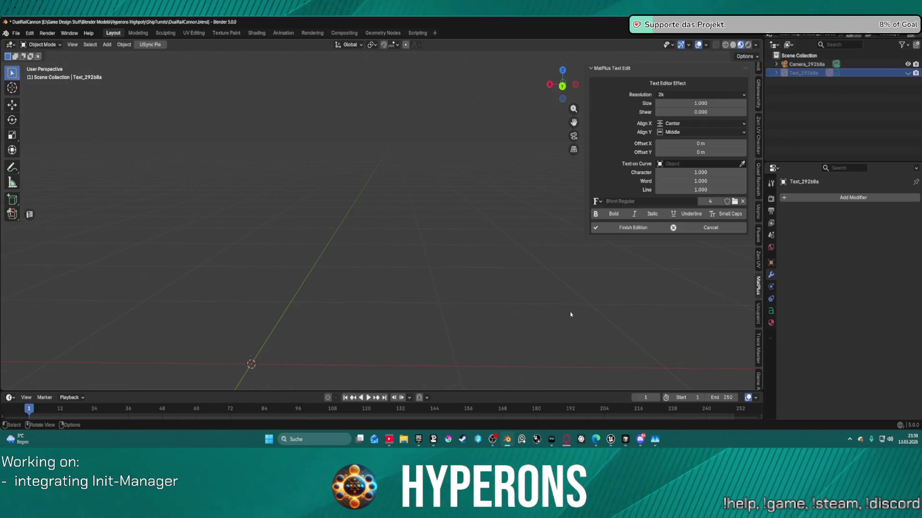
mouse_move(338, 193)
middle_down()
mouse_move(339, 212)
mouse_move(371, 247)
mouse_move(471, 257)
mouse_move(512, 243)
middle_up()
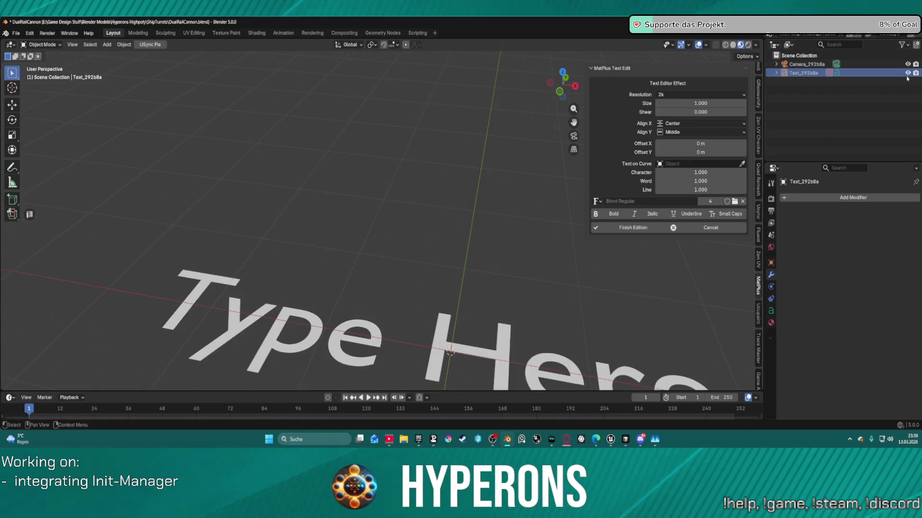
scroll(504, 296, down, 2)
mouse_move(504, 296)
middle_down()
mouse_move(530, 313)
mouse_move(523, 329)
mouse_move(508, 329)
mouse_move(530, 321)
mouse_move(474, 267)
mouse_move(338, 264)
middle_up()
scroll(405, 263, up, 2)
scroll(391, 224, up, 4)
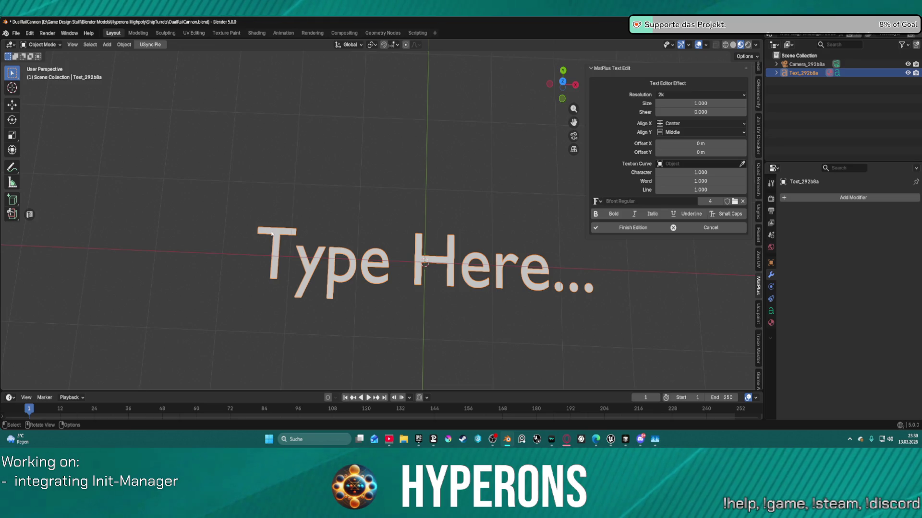
right_click(271, 234)
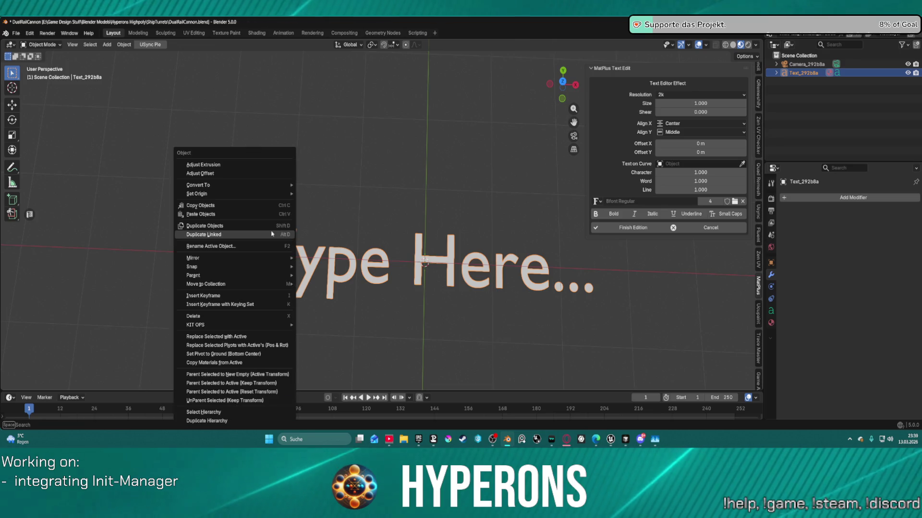
- Expand Text_292b8a in the Outliner and open its text data settings, keeping the name unchanged
click(776, 73)
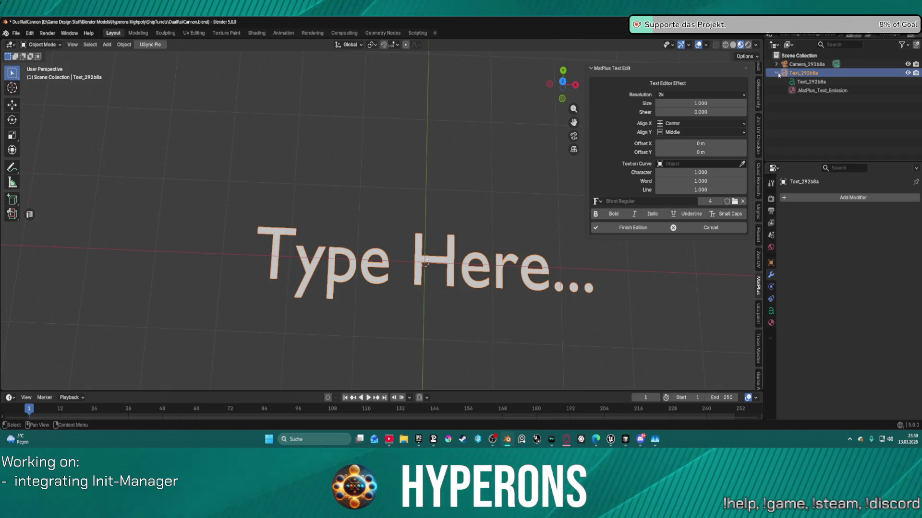
double_click(805, 81)
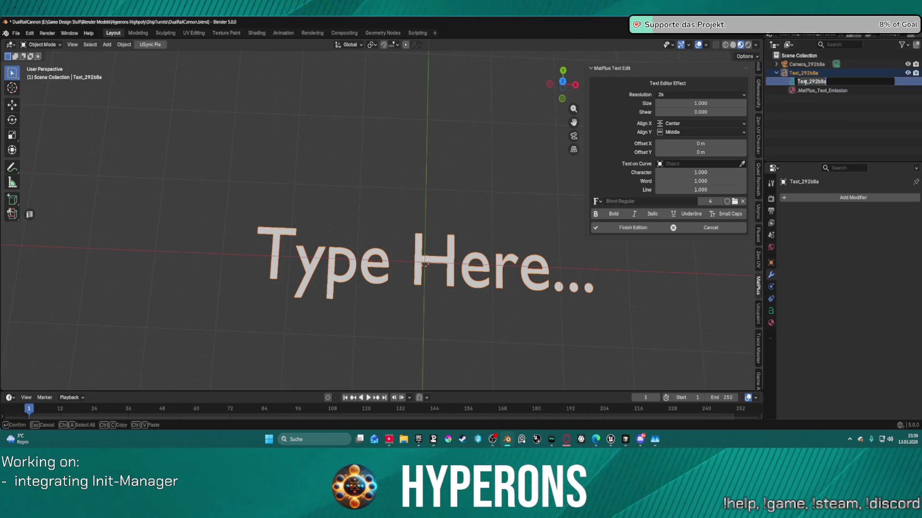
key(Return)
click(798, 81)
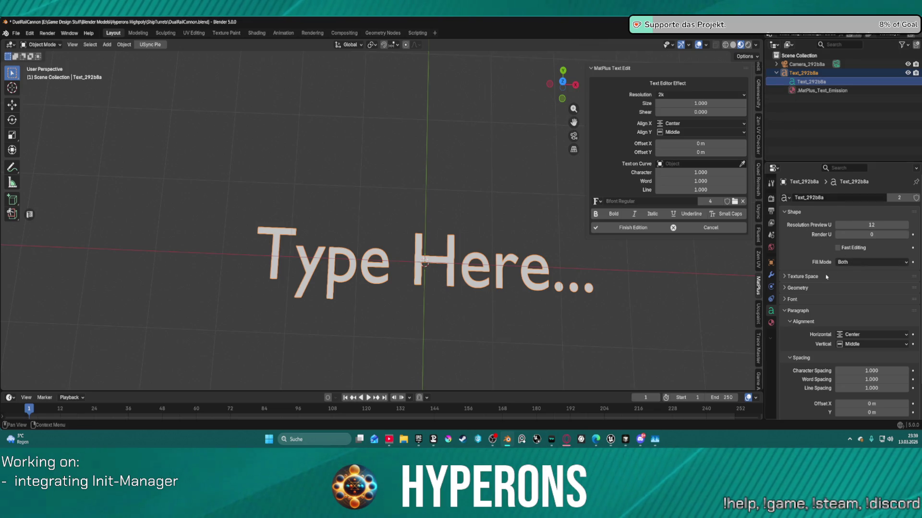
- Expand the text data's Text Boxes, Font, Geometry and Texture Space panels
scroll(826, 277, down, 2)
click(785, 391)
scroll(785, 390, down, 4)
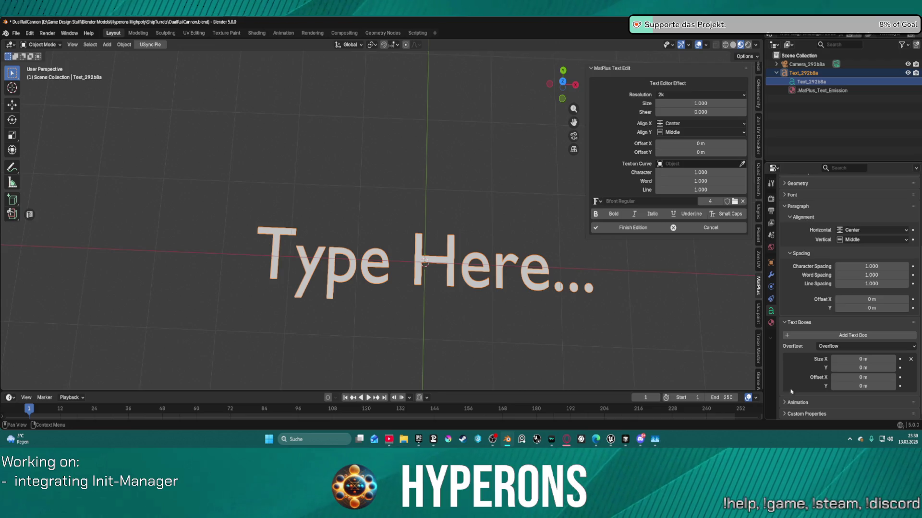
scroll(793, 267, up, 2)
scroll(793, 267, up, 3)
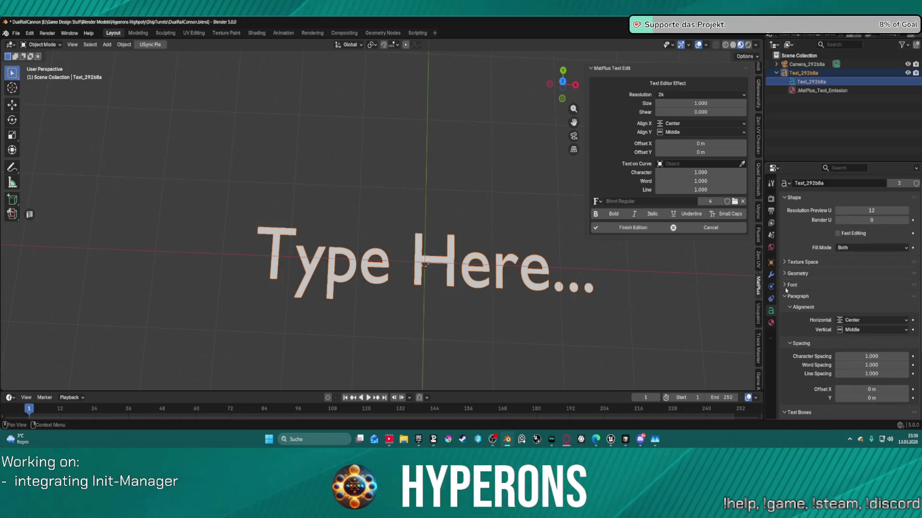
click(786, 285)
click(785, 276)
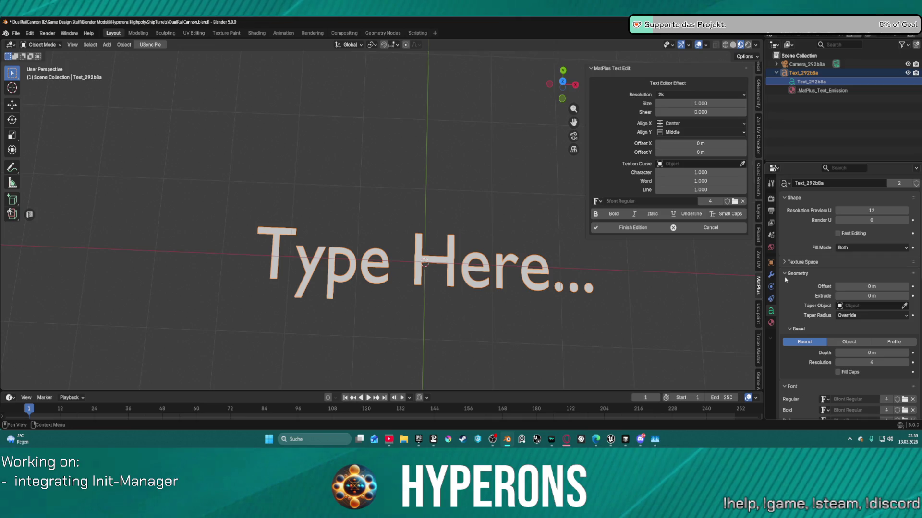
click(784, 265)
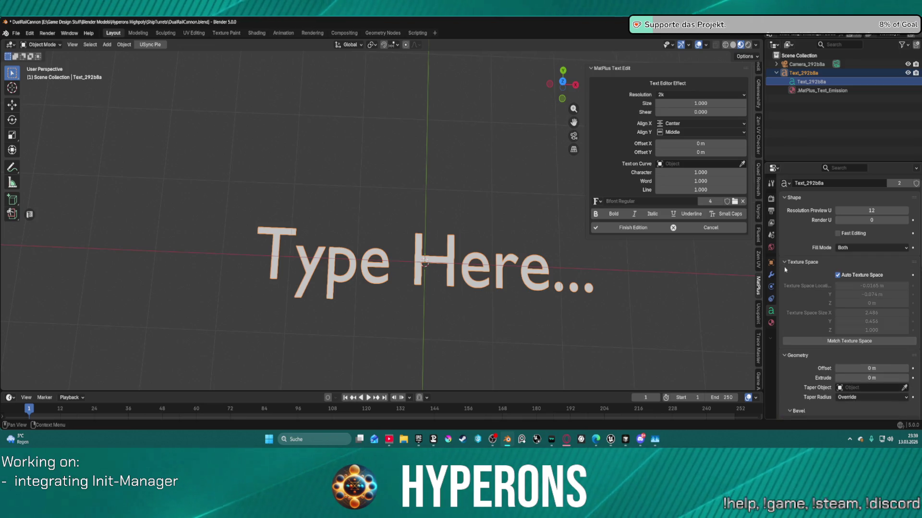
scroll(784, 254, up, 1)
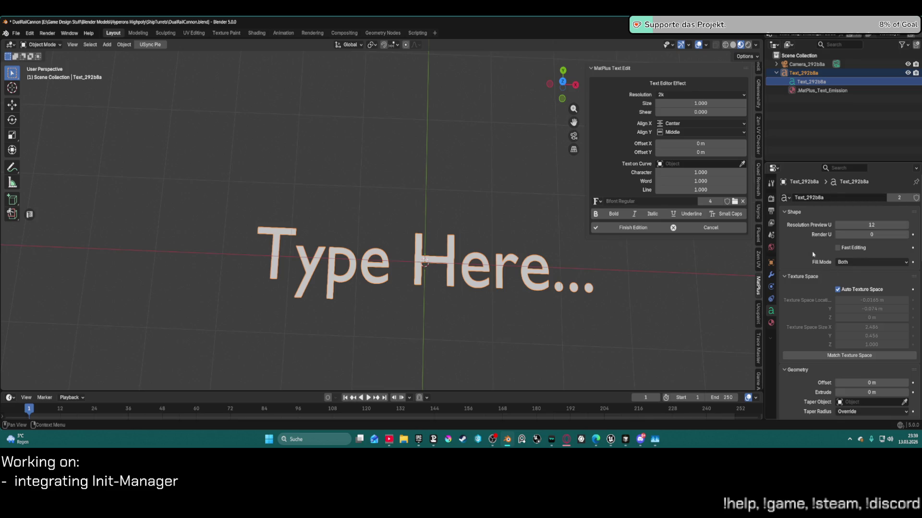
- Review the MatPlus_Text_Emission material, then the modifiers, object, world, scene, view layer, output and render properties
click(771, 323)
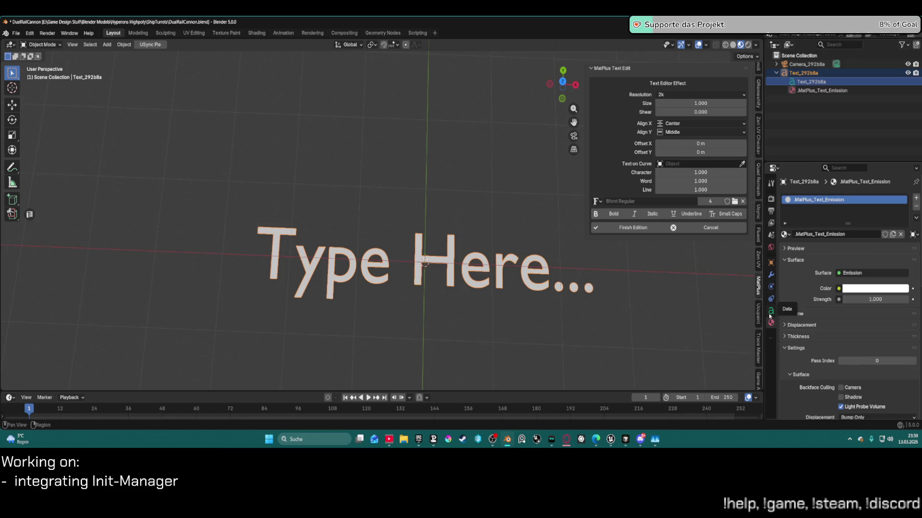
click(771, 276)
click(770, 263)
click(771, 247)
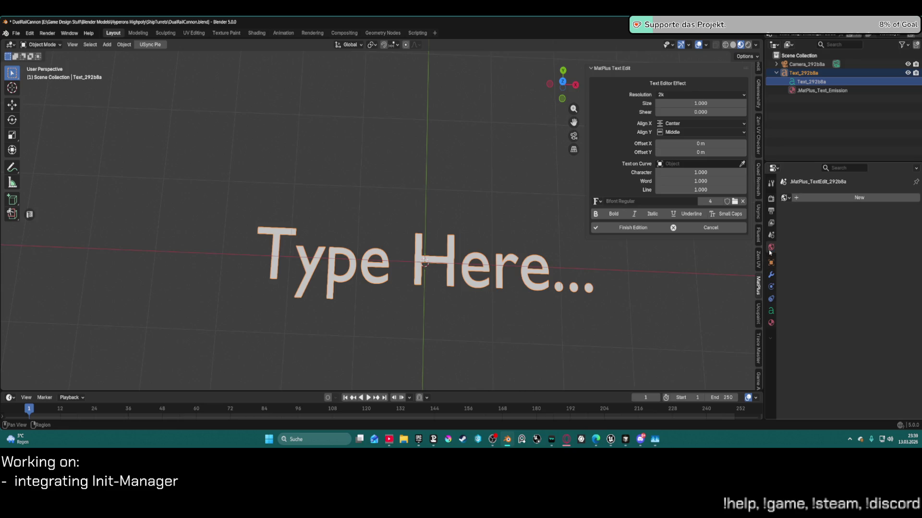
click(771, 235)
scroll(841, 287, down, 3)
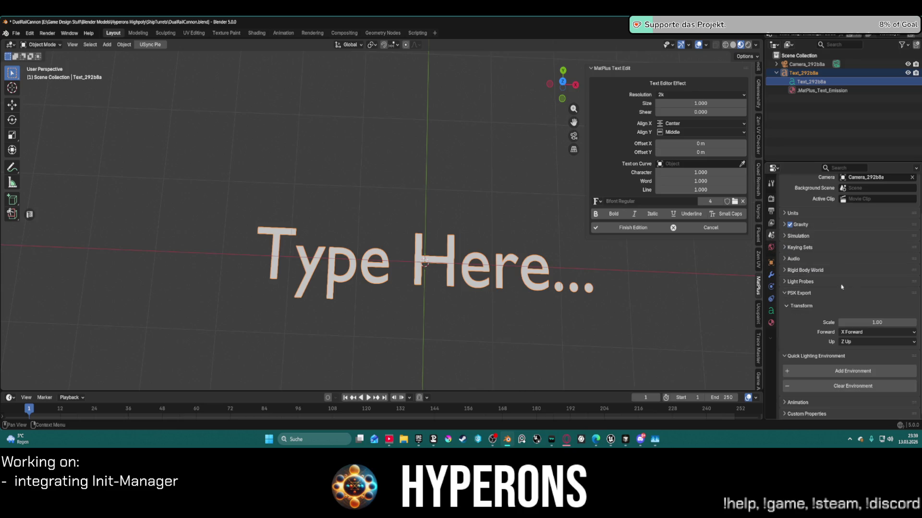
click(770, 223)
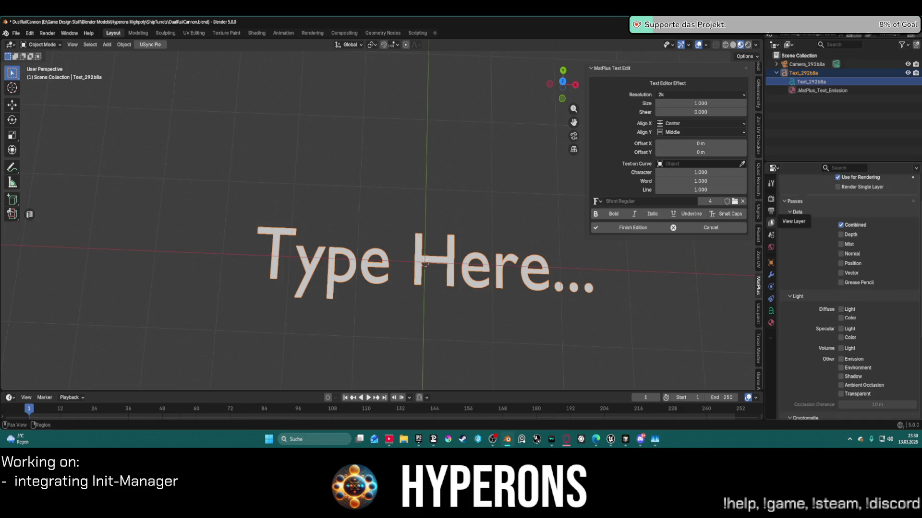
click(771, 212)
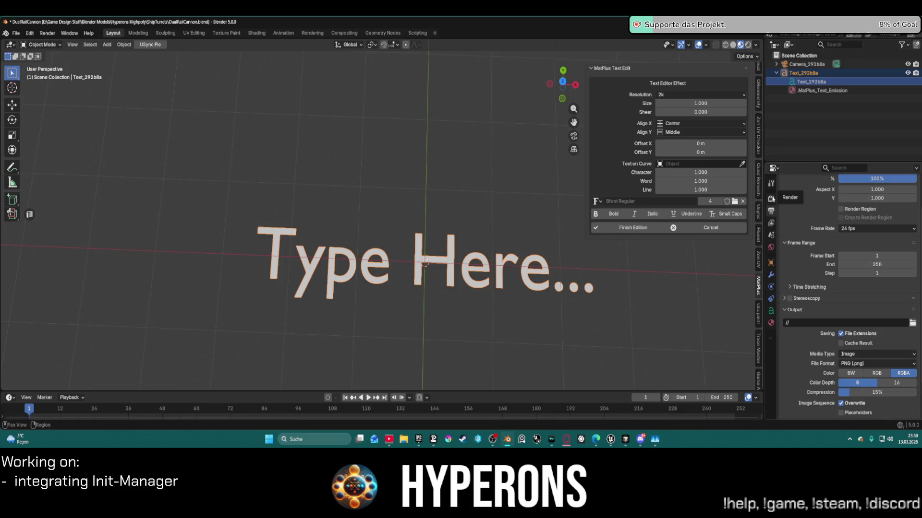
click(771, 199)
- Show the active tool's settings in the Properties editor
click(773, 185)
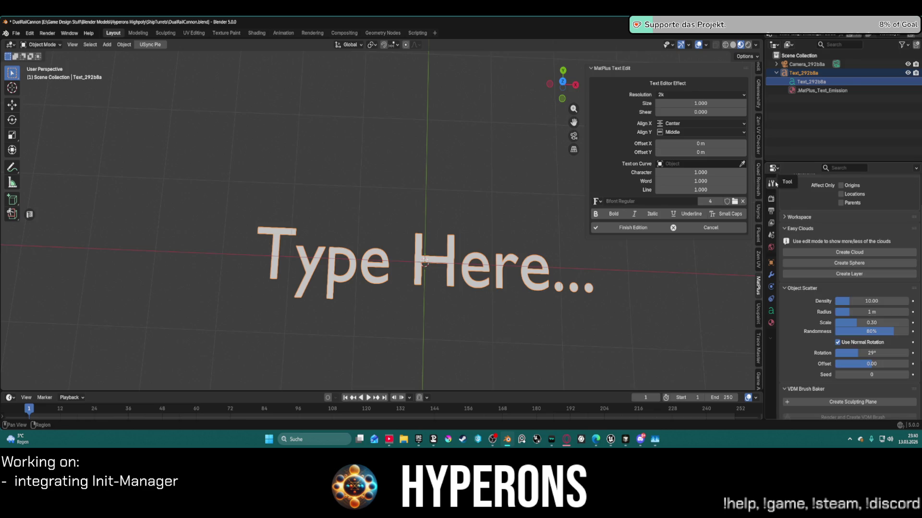
scroll(859, 284, down, 5)
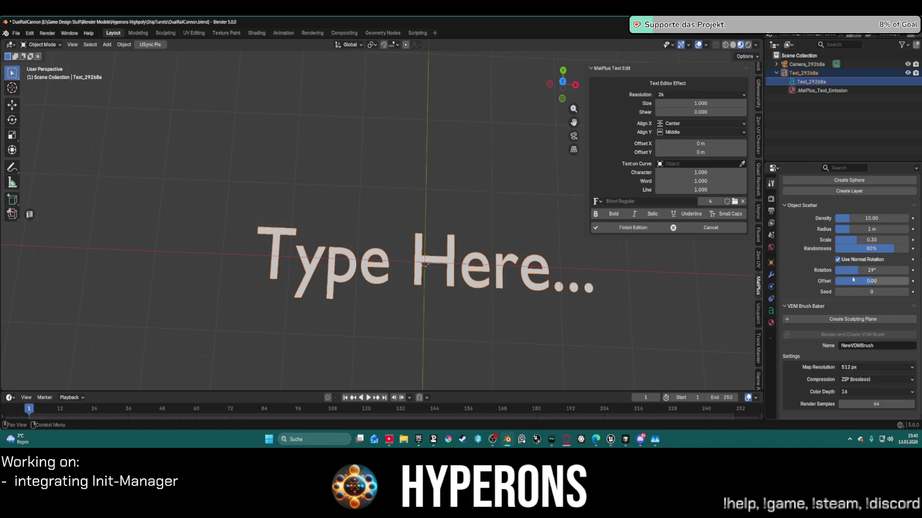
scroll(852, 279, up, 8)
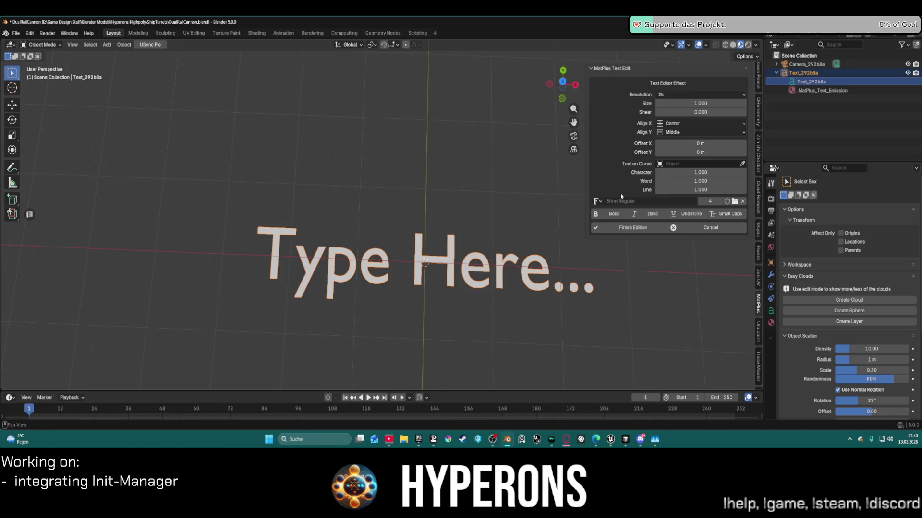
scroll(621, 196, up, 3)
scroll(583, 272, down, 4)
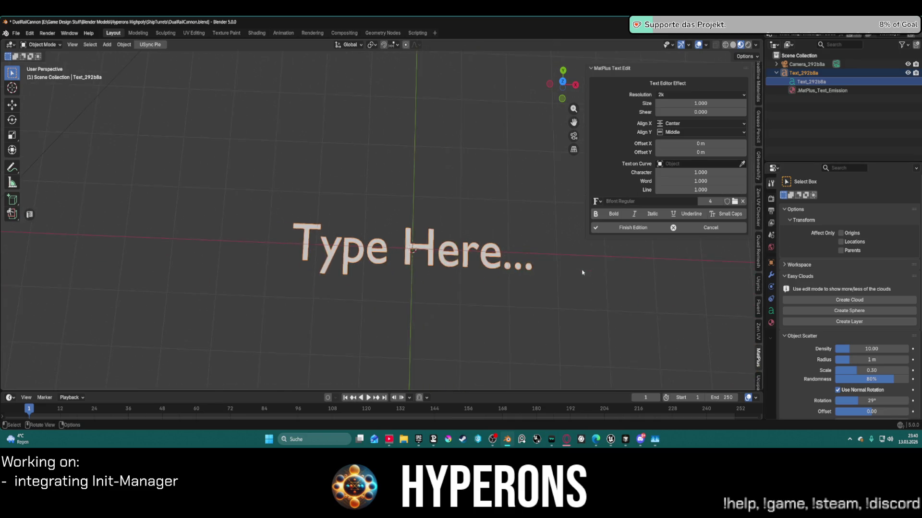
scroll(583, 273, down, 1)
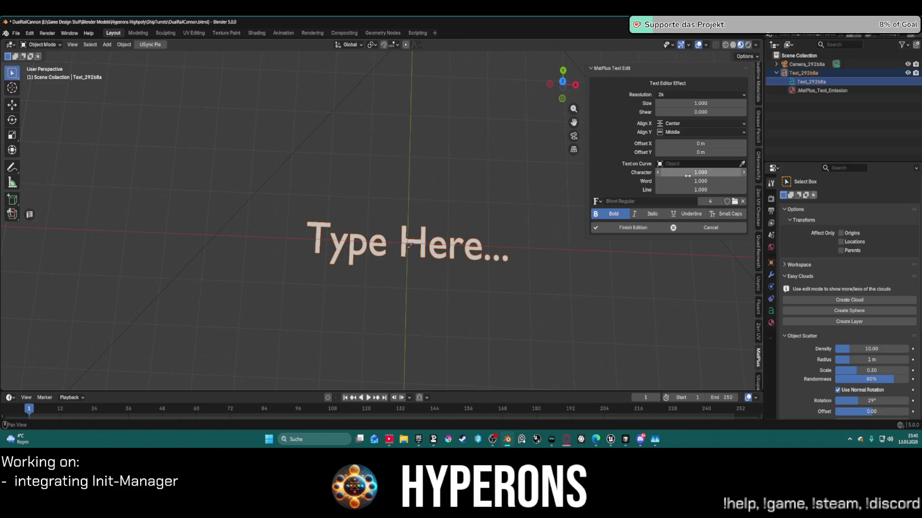
mouse_move(694, 181)
mouse_down()
mouse_move(720, 181)
mouse_move(672, 181)
mouse_move(730, 181)
mouse_move(691, 181)
mouse_move(707, 180)
mouse_up()
click(707, 180)
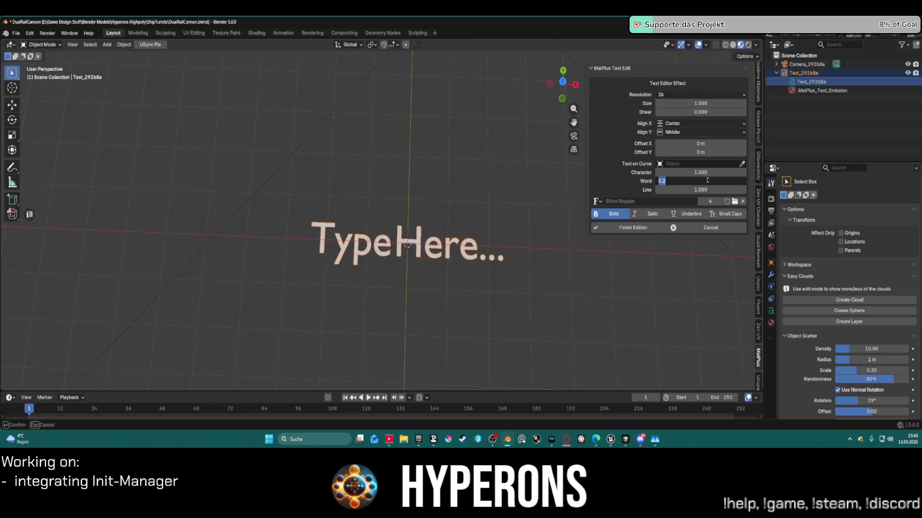
text(1)
key(Return)
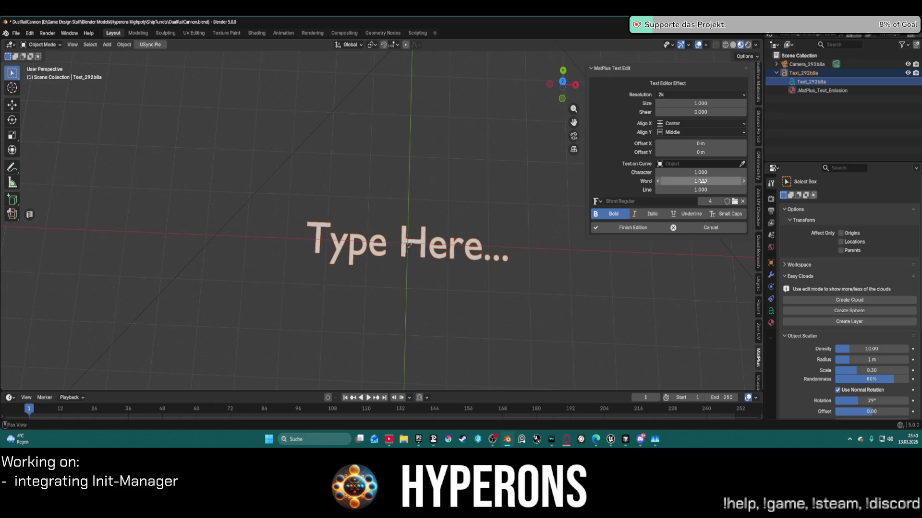
click(674, 164)
text(test)
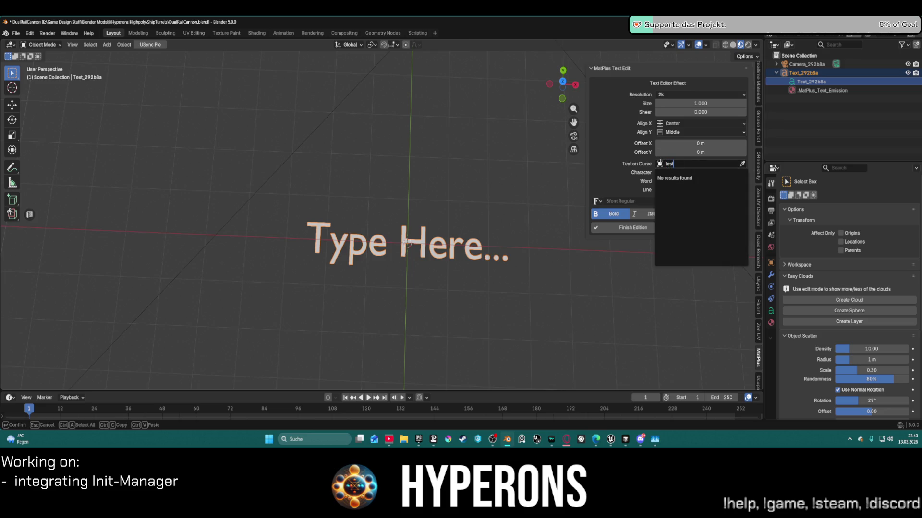
key(Return)
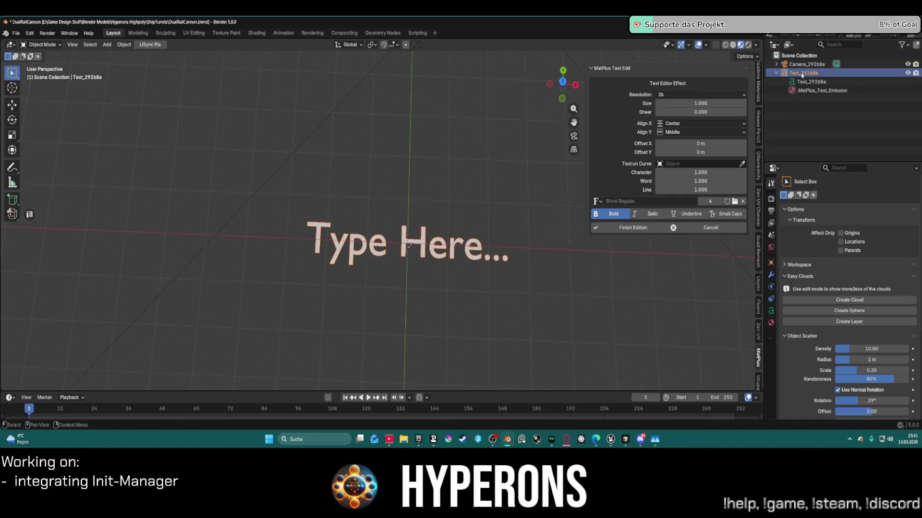
- Browse the text object's modifiers, transform and data properties
click(784, 73)
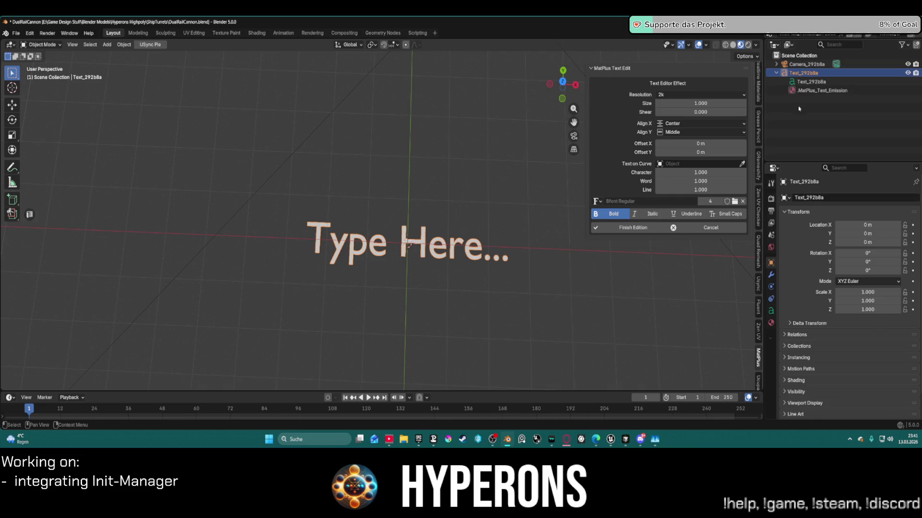
scroll(792, 316, down, 2)
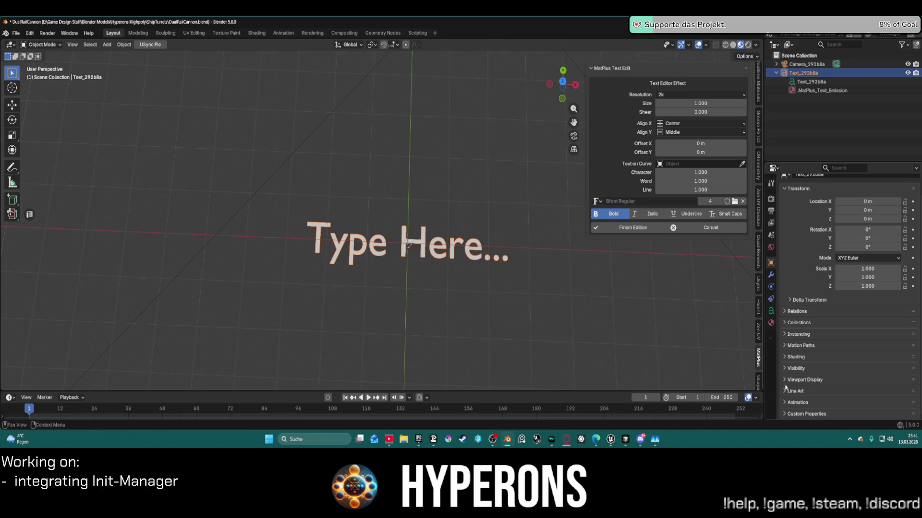
click(770, 275)
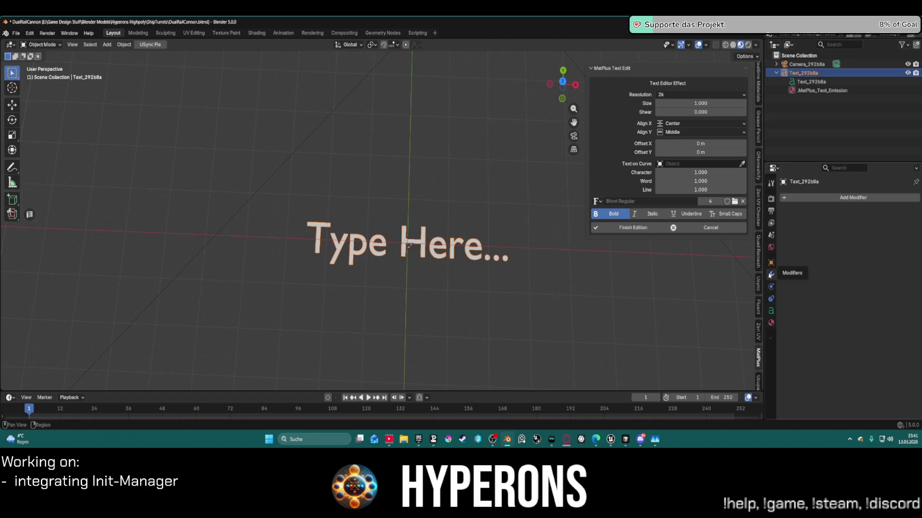
click(770, 262)
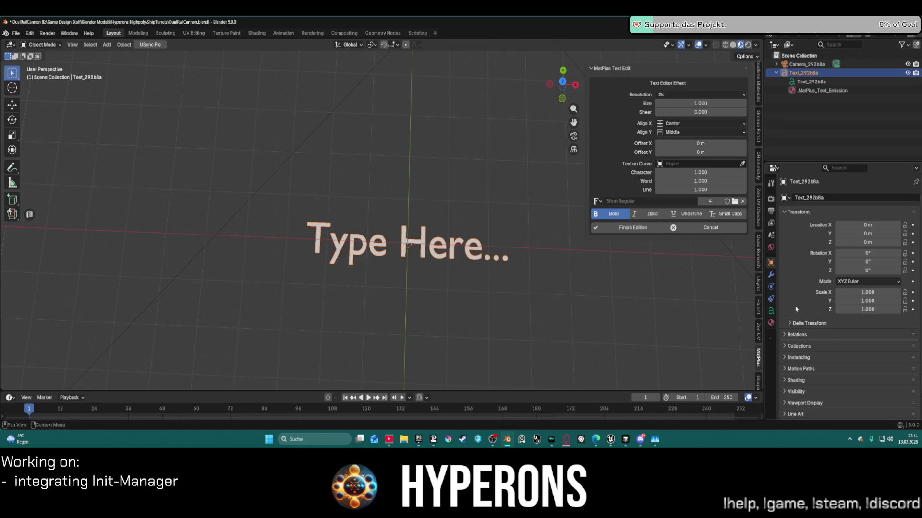
scroll(796, 309, down, 2)
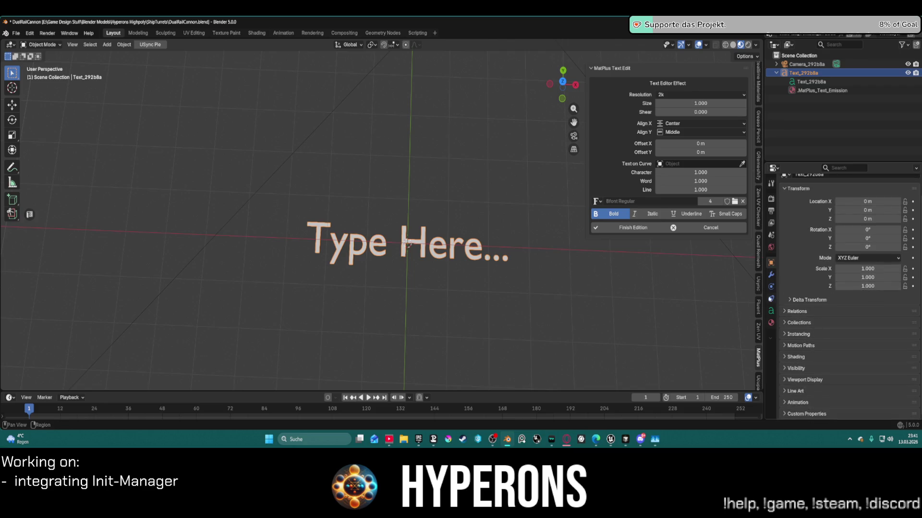
click(775, 310)
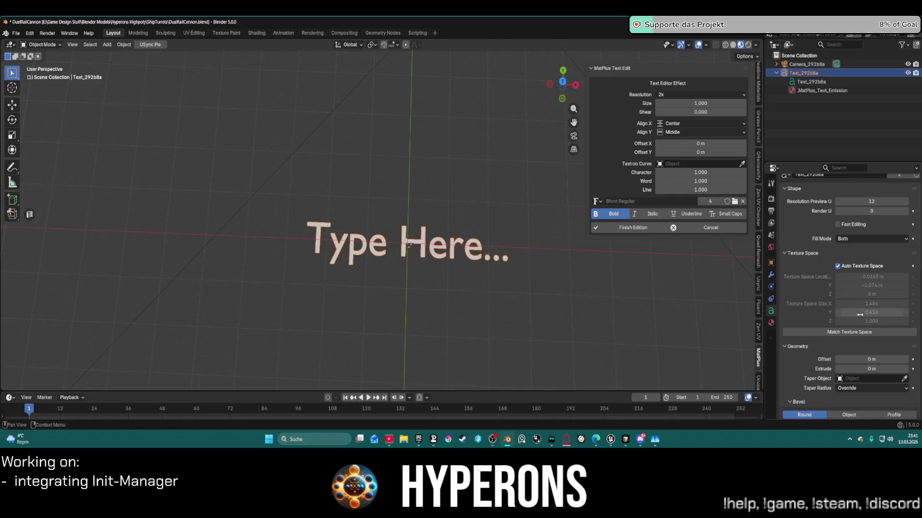
scroll(812, 268, down, 8)
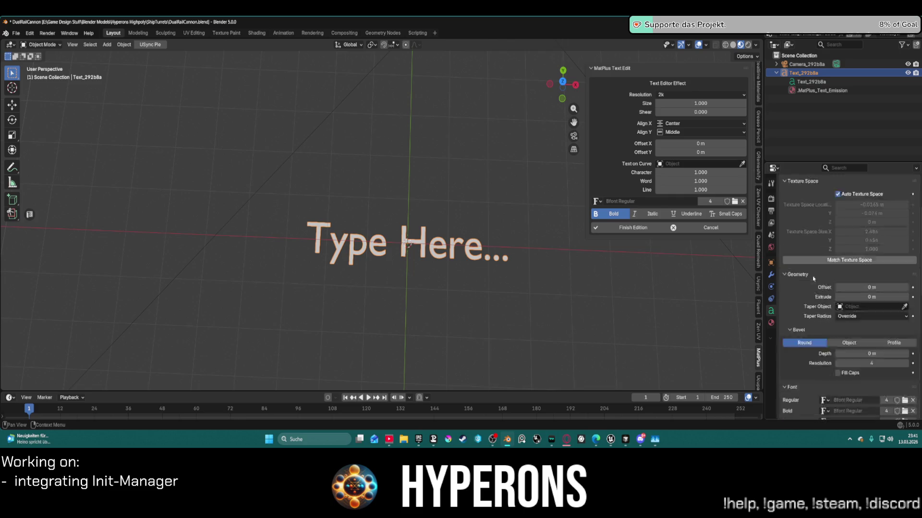
scroll(814, 282, down, 5)
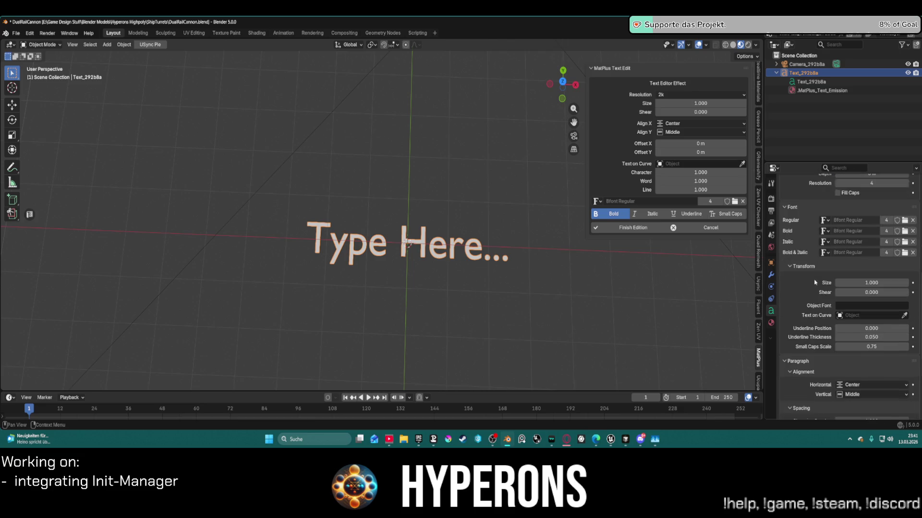
- Filter the properties by 'test' and then 'con', clearing the search each time
click(844, 168)
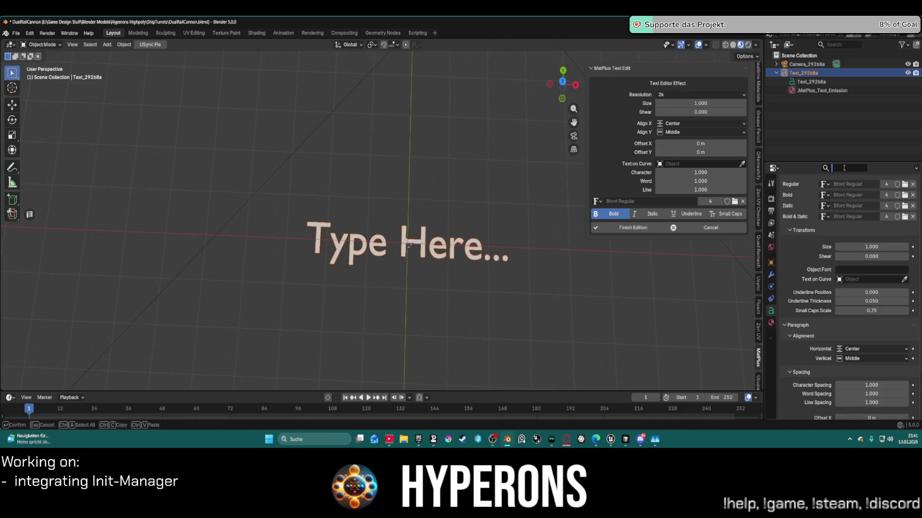
text(test)
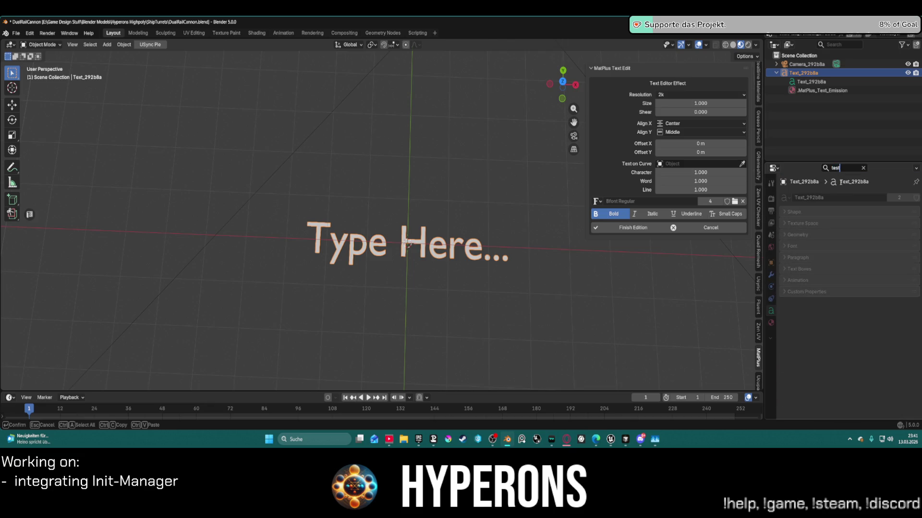
key(BackSpace)
key(BackSpace)
key(BackSpace)
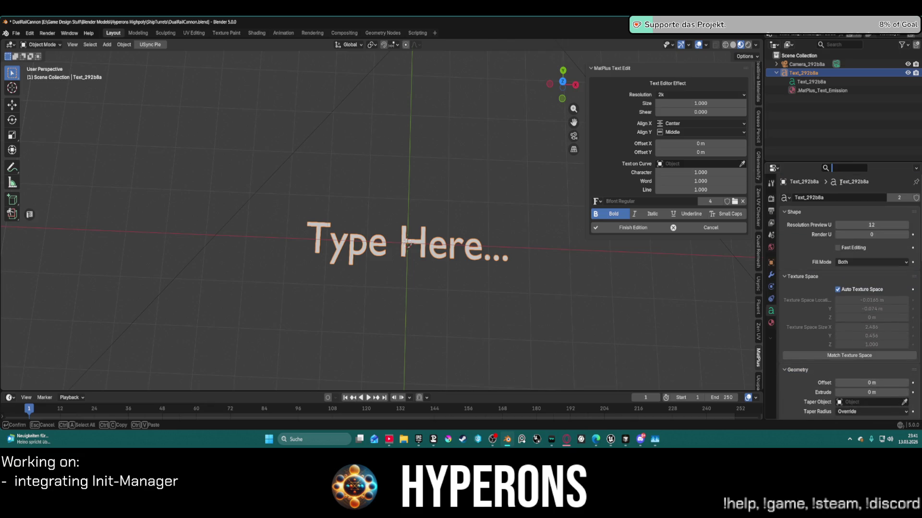
text(con)
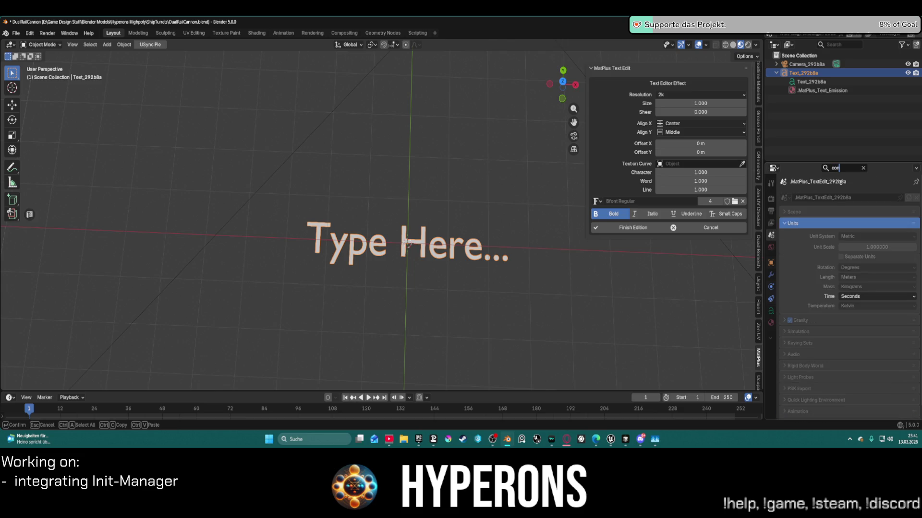
key(BackSpace)
key(BackSpace)
key(BackSpace)
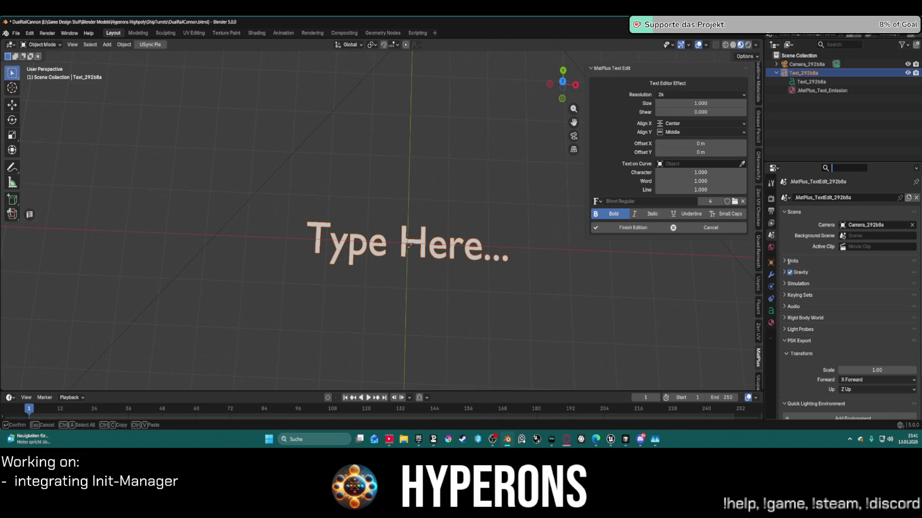
- Rename the text data block from Text_292b8a to Test
click(771, 311)
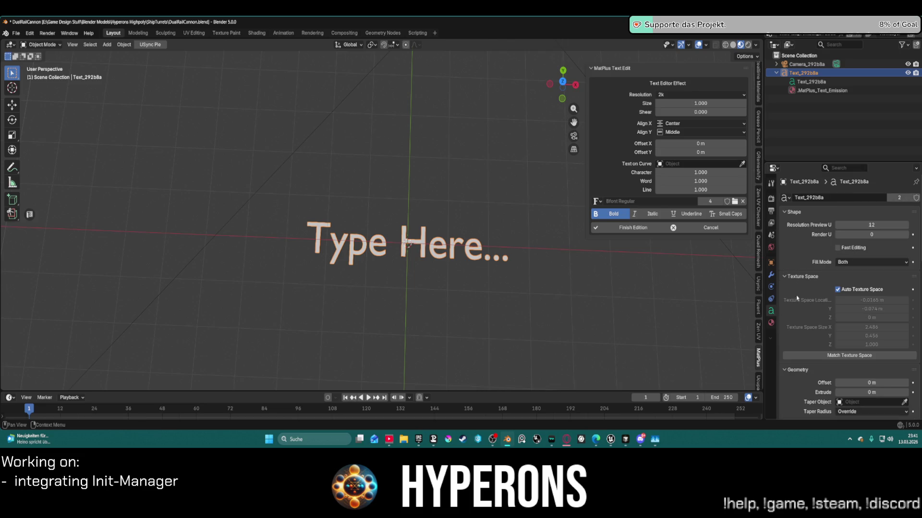
click(838, 199)
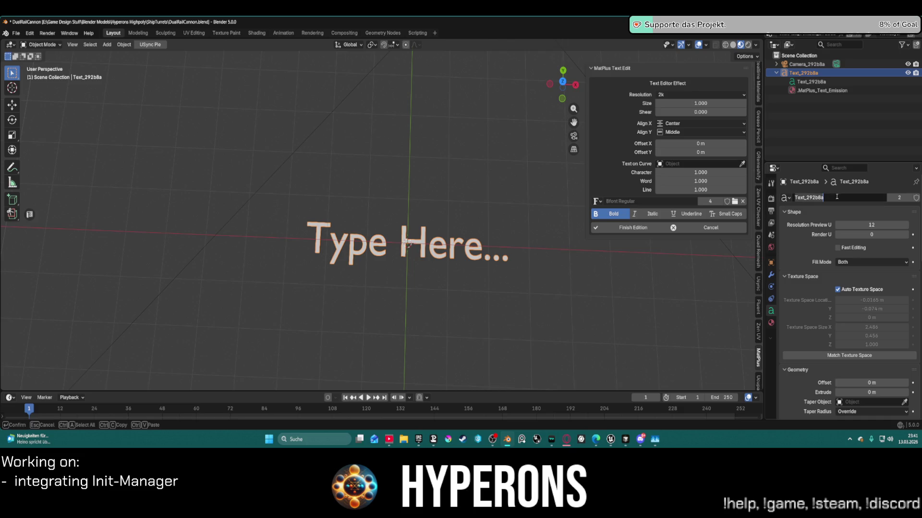
text(Test)
key(Return)
- Scroll through the text data panels and bring up the text object's context menu
scroll(816, 288, down, 5)
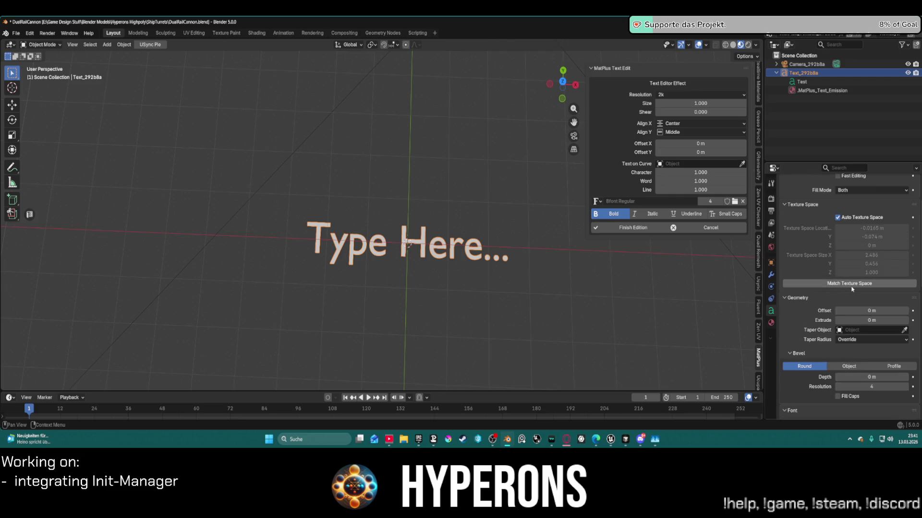
scroll(815, 332, down, 9)
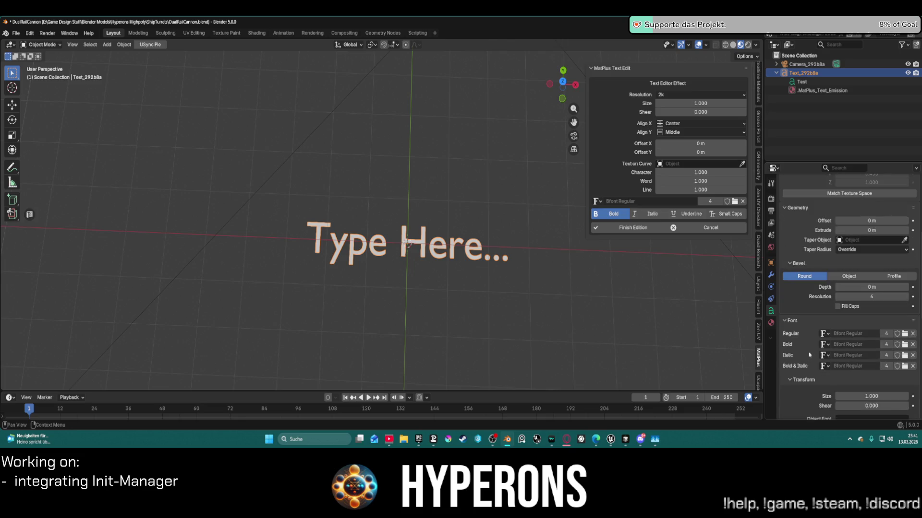
scroll(813, 352, down, 3)
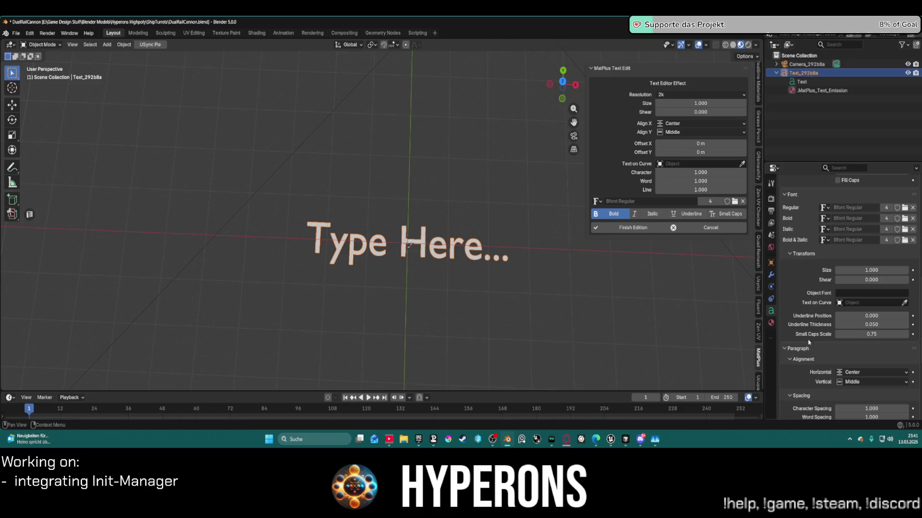
scroll(812, 339, down, 7)
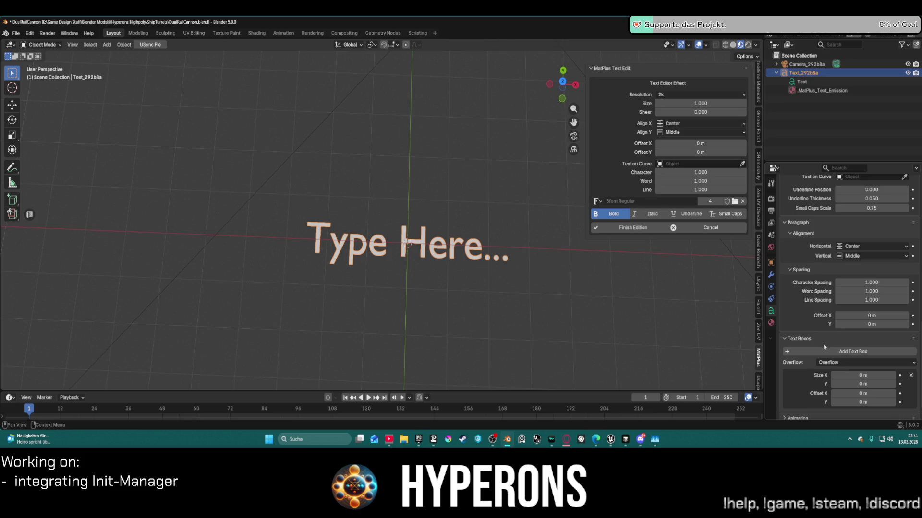
scroll(824, 346, down, 1)
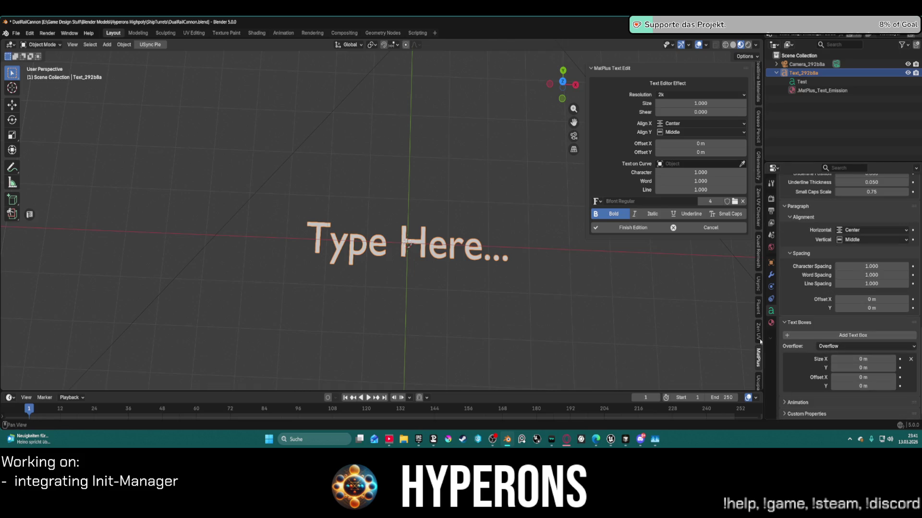
right_click(354, 248)
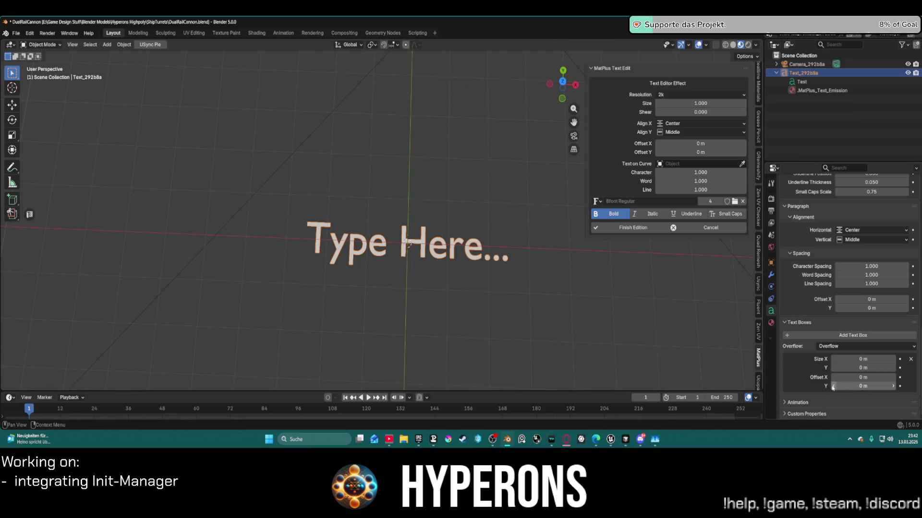
- Expand the Custom Properties and Animation sections of the text data
click(786, 418)
scroll(808, 386, down, 1)
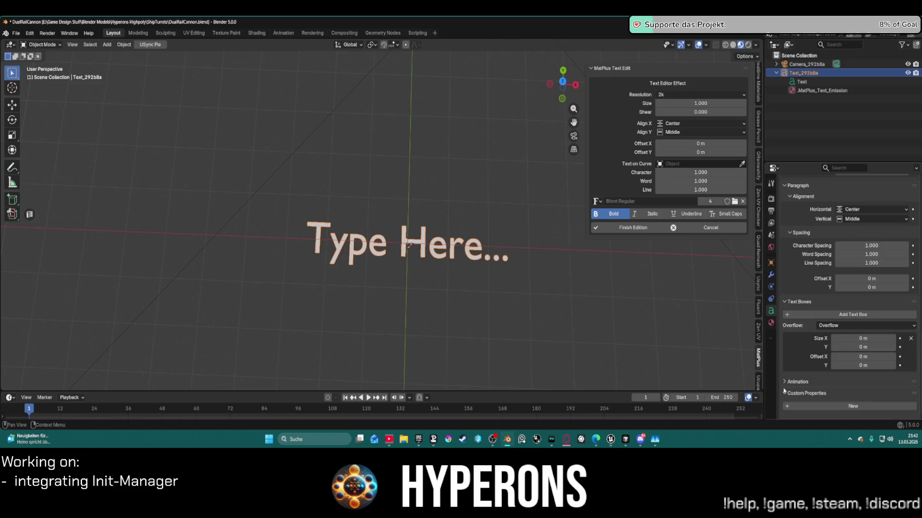
click(784, 382)
scroll(788, 360, up, 1)
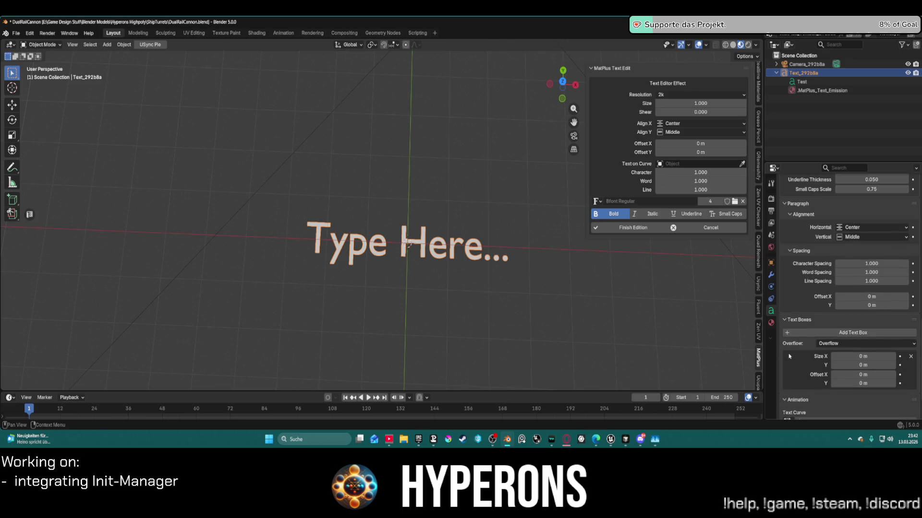
scroll(798, 360, up, 7)
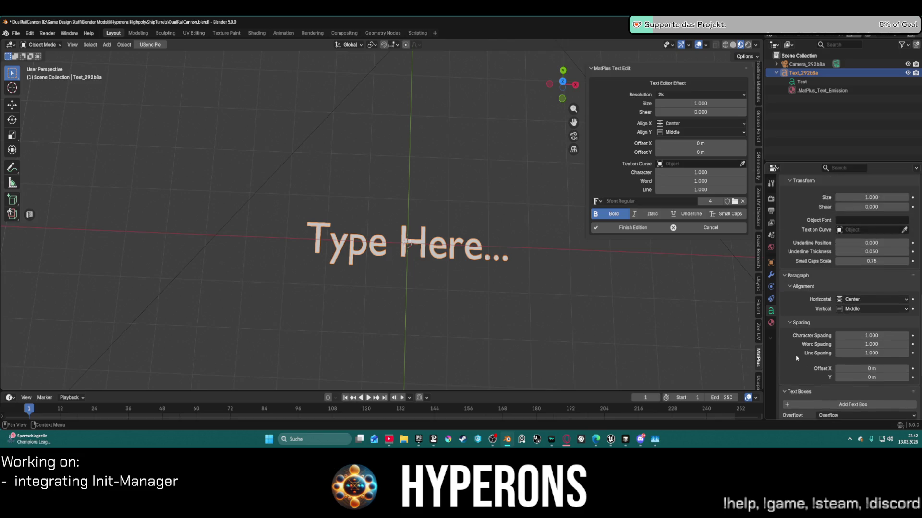
scroll(796, 359, up, 5)
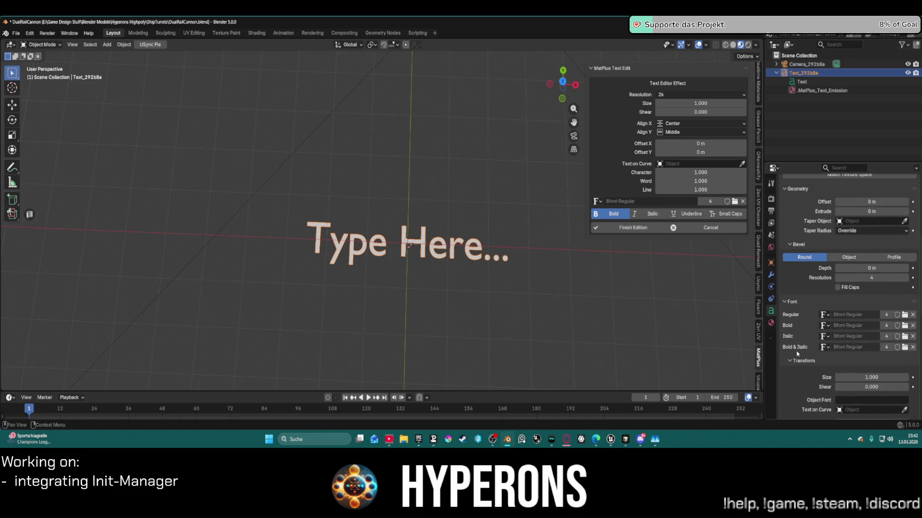
scroll(797, 354, up, 7)
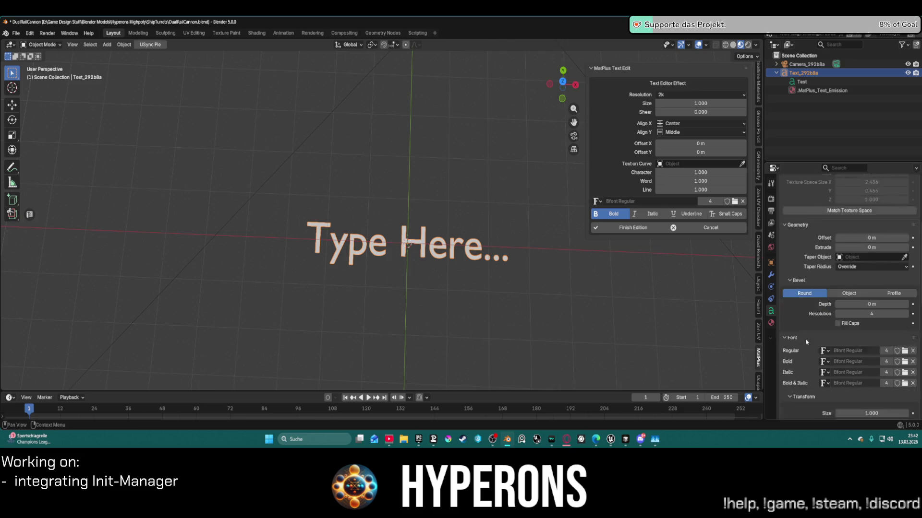
scroll(808, 342, up, 2)
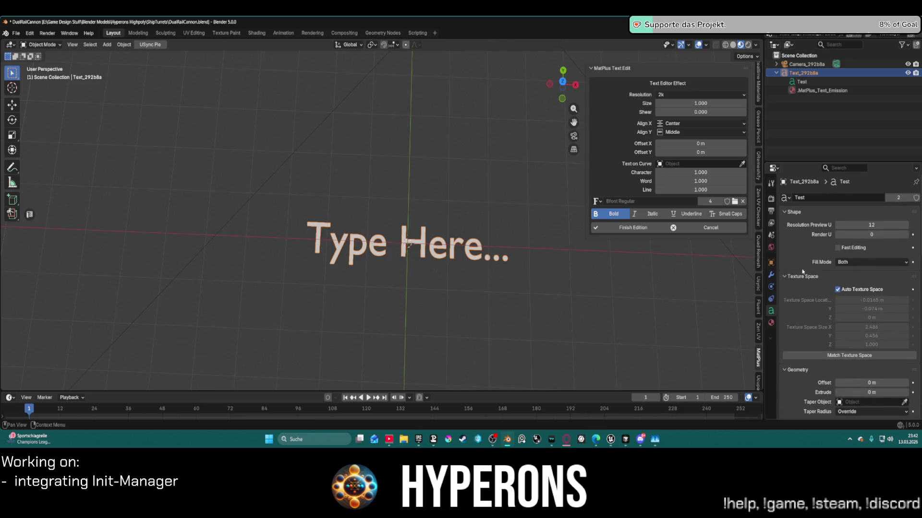
click(107, 44)
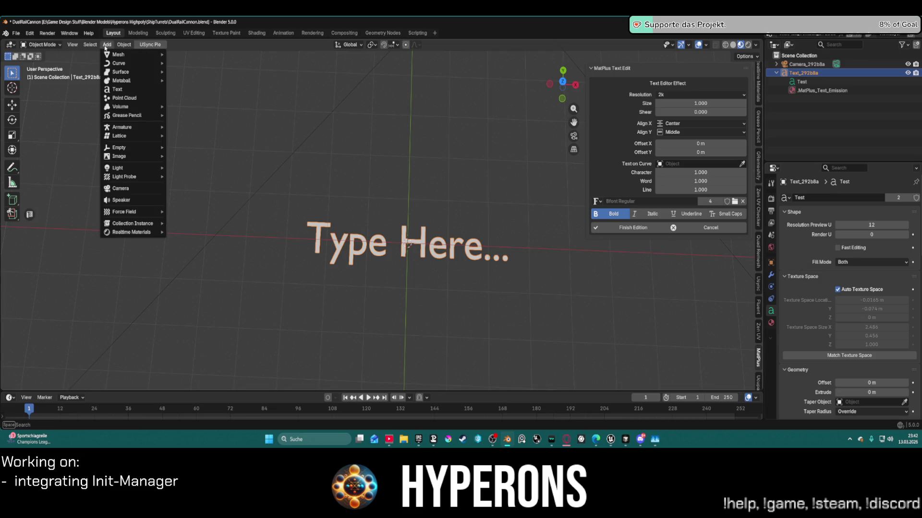
mouse_move(122, 80)
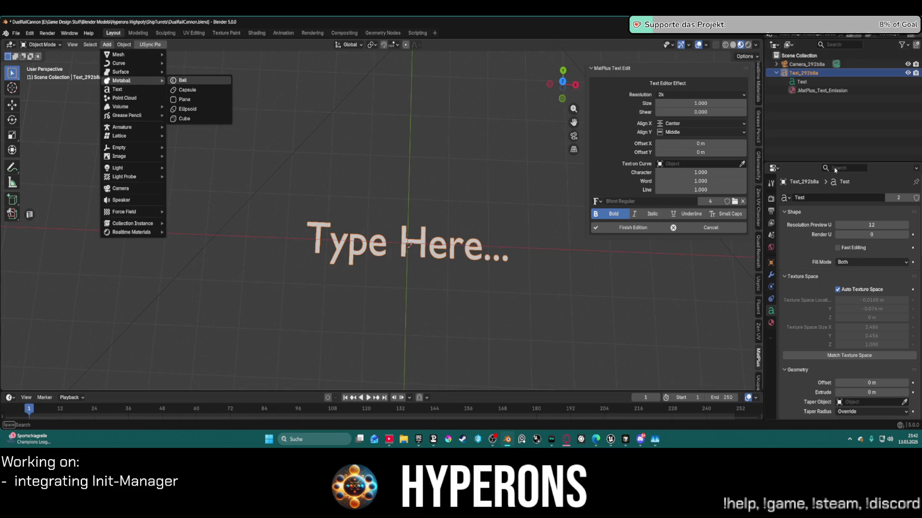
key(Escape)
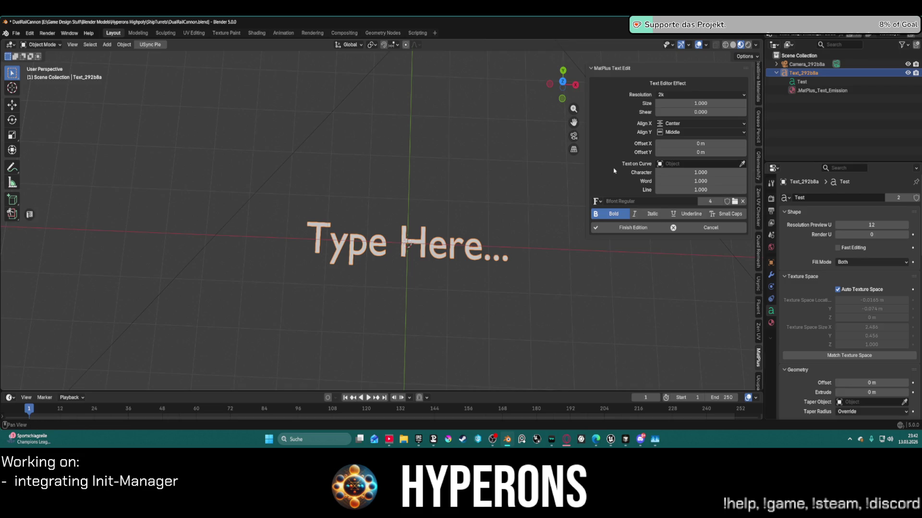
click(374, 256)
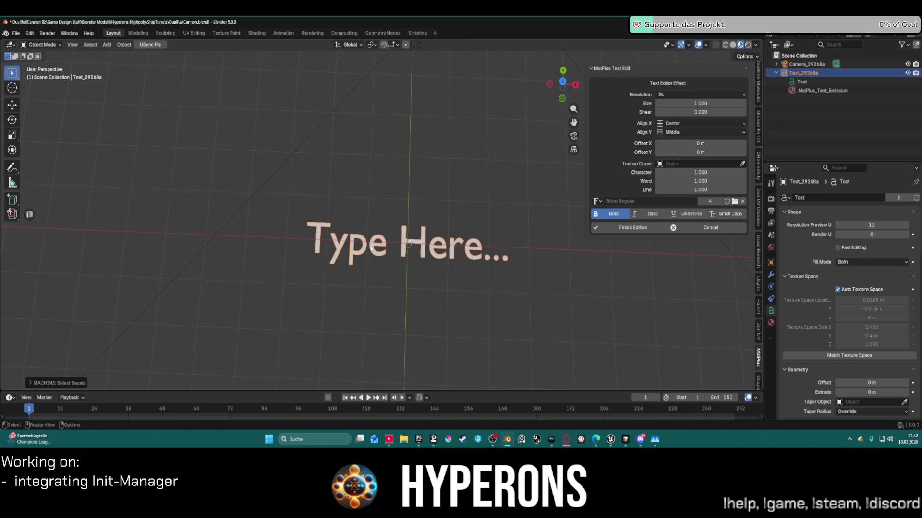
click(470, 194)
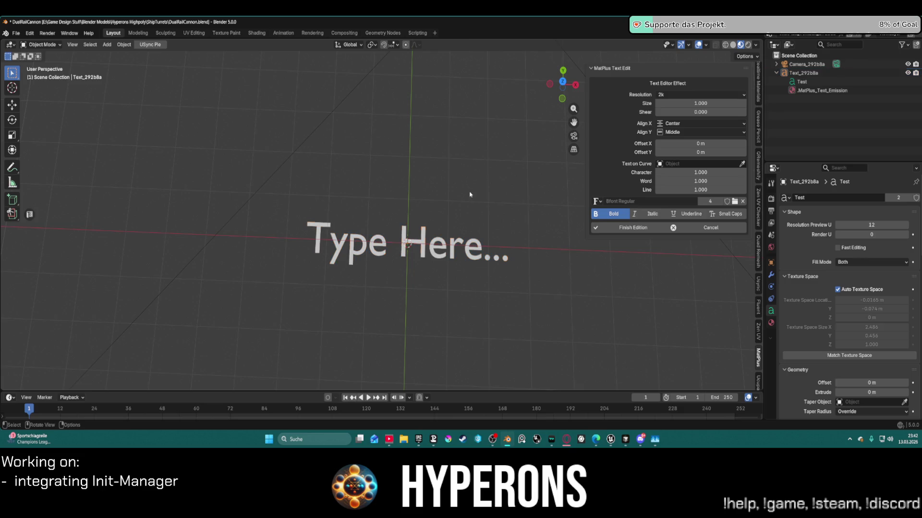
click(318, 249)
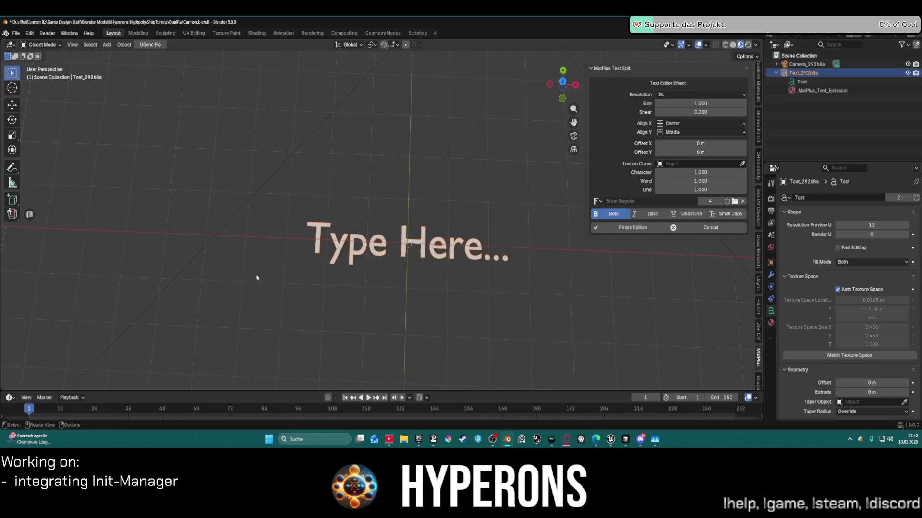
- Check the sidebar's Item, Tool and View tabs, then show the MatPlus Text Edit panel
scroll(758, 144, up, 5)
click(758, 75)
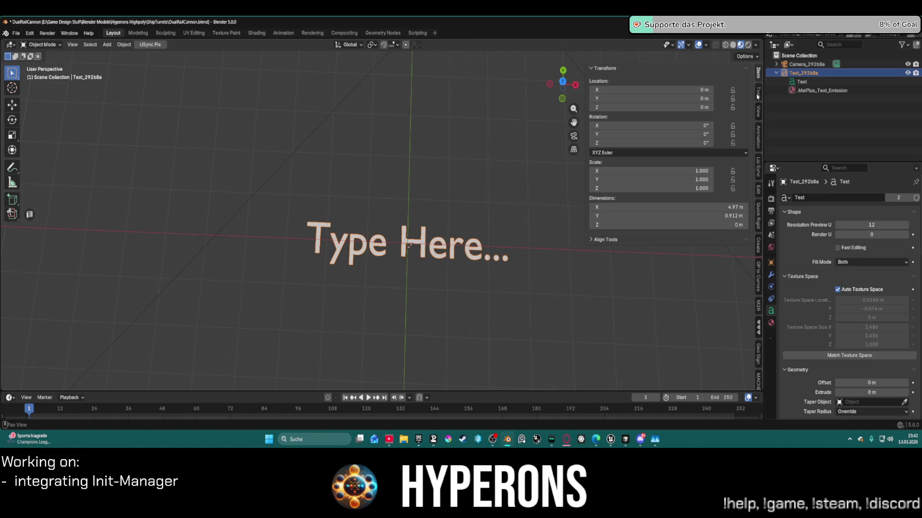
click(758, 95)
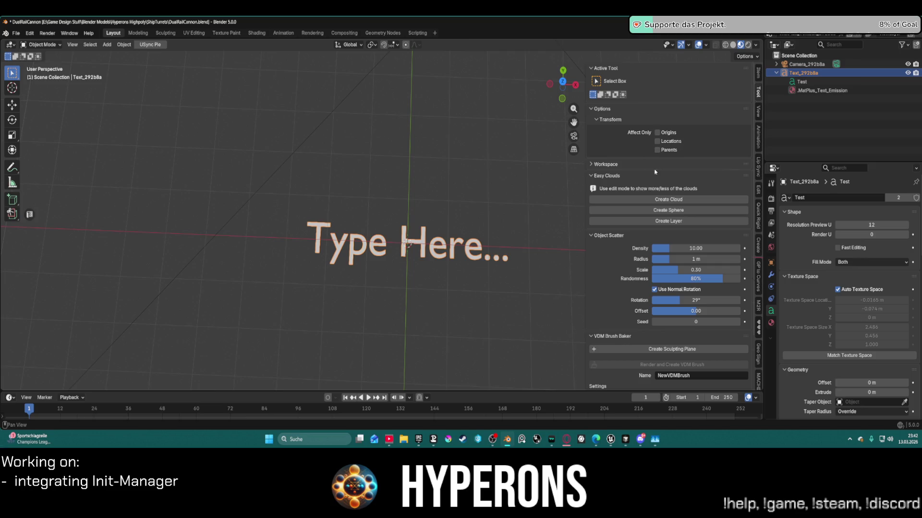
scroll(662, 225, down, 3)
scroll(701, 172, up, 3)
click(758, 111)
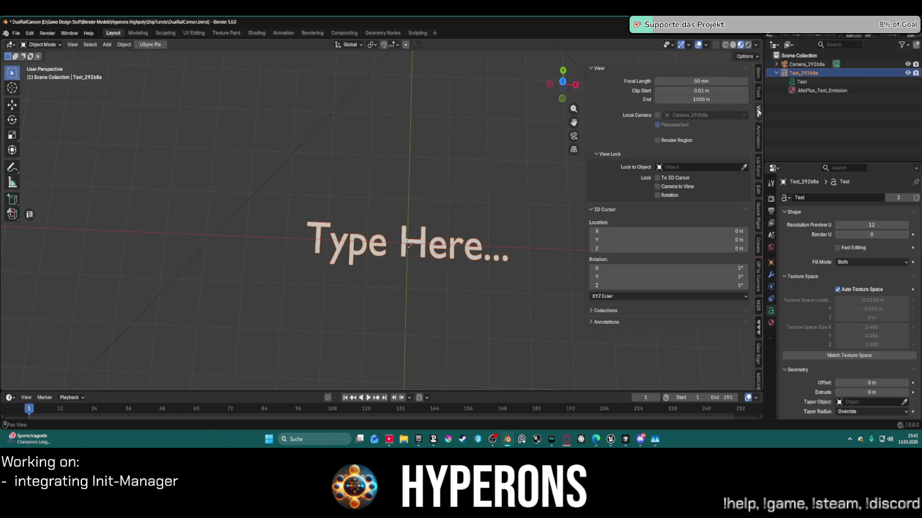
click(758, 73)
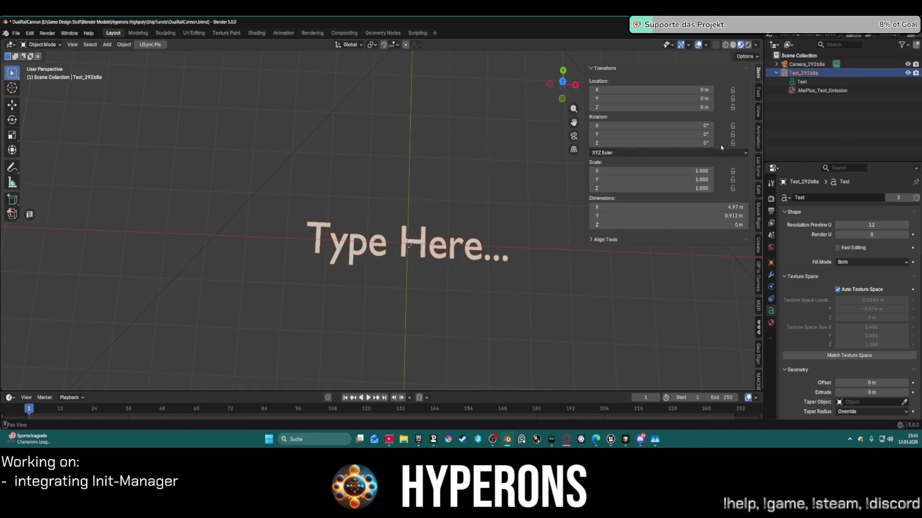
scroll(739, 310, down, 5)
scroll(759, 354, down, 15)
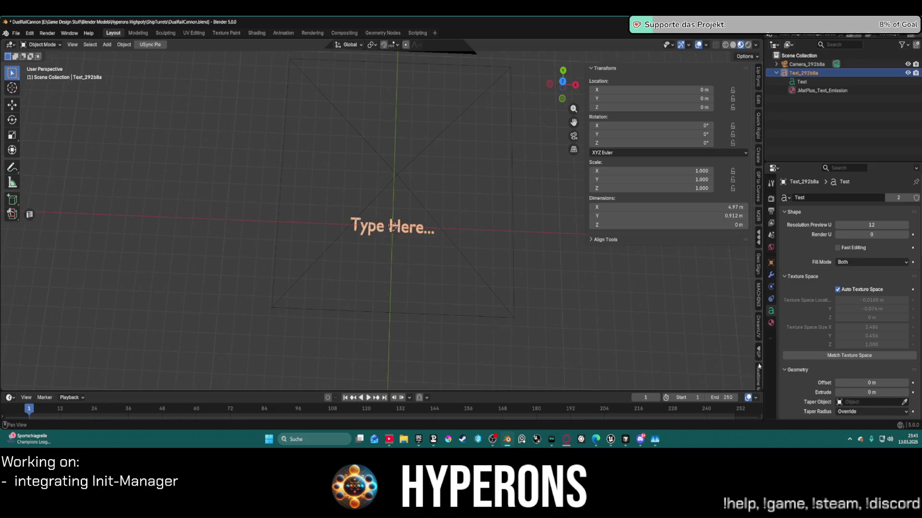
scroll(760, 358, down, 5)
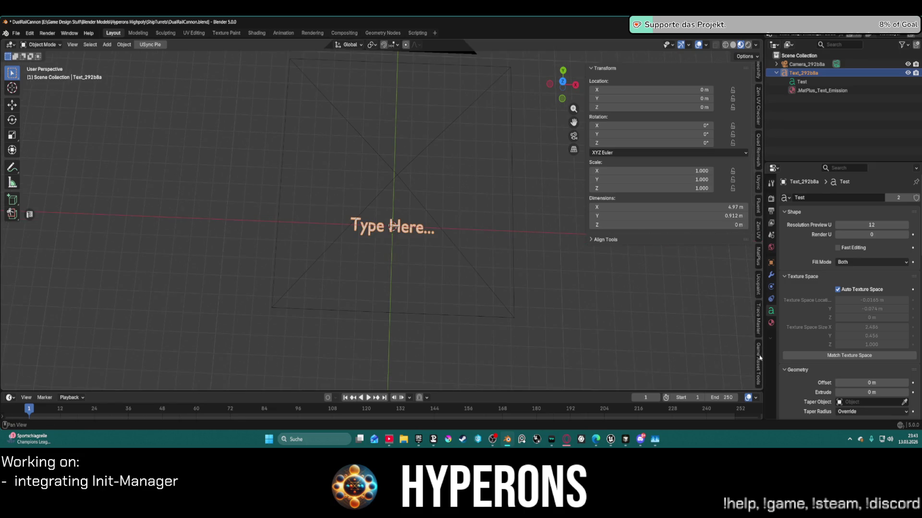
click(758, 263)
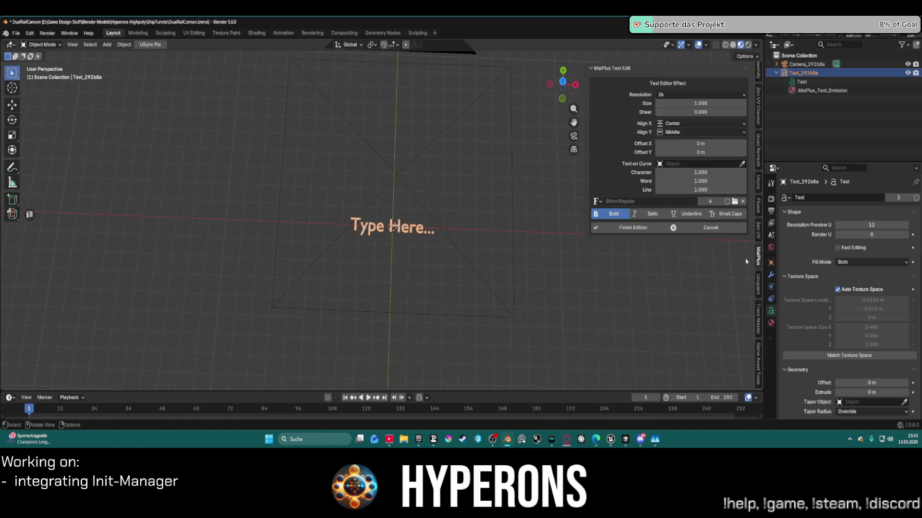
- Cancel the MatPlus edit, add a Text object and move it to the turret's lower left
click(704, 229)
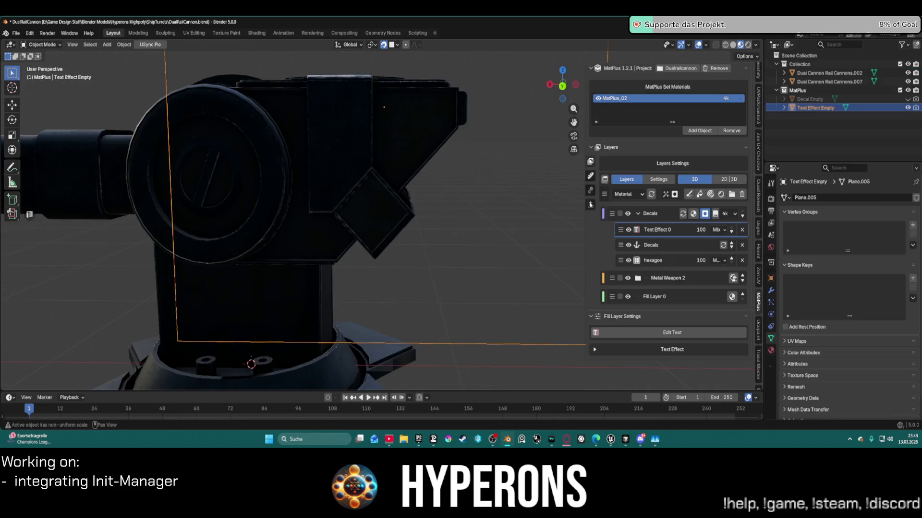
click(108, 46)
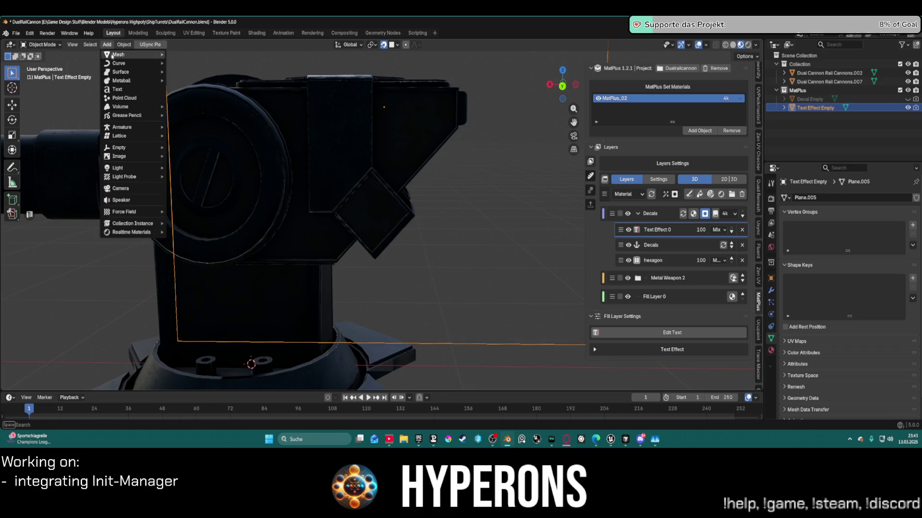
click(118, 90)
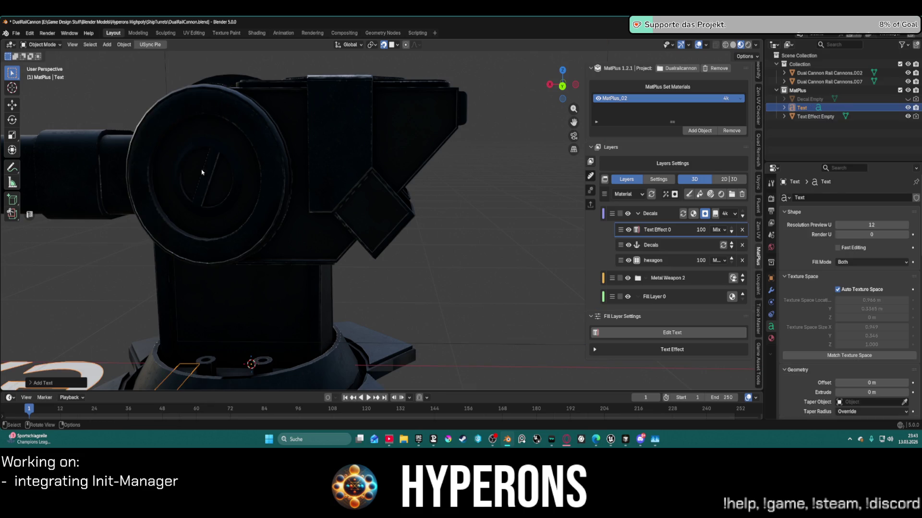
scroll(201, 172, down, 10)
mouse_move(202, 172)
middle_down()
mouse_move(474, 314)
mouse_move(456, 231)
middle_up()
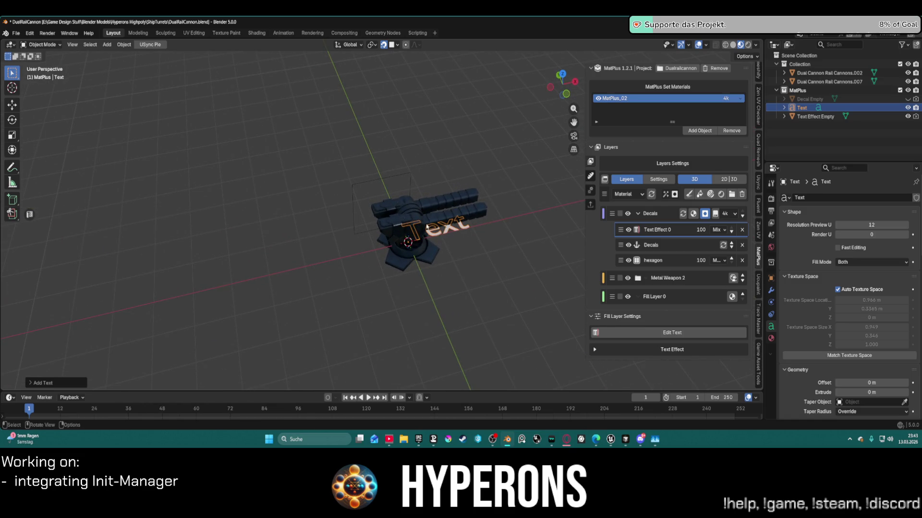
key(g)
click(301, 325)
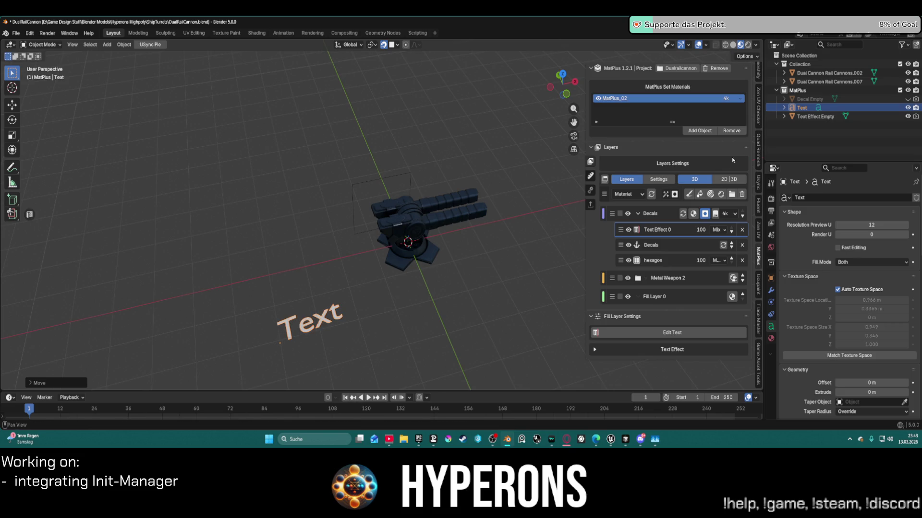
- Rename the text data to Hallo, then select the Text Effect Empty object
click(808, 198)
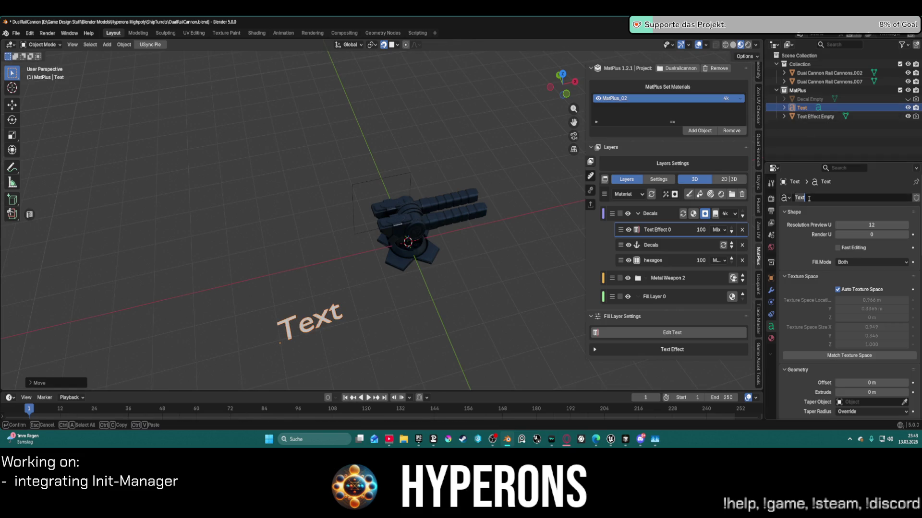
text(Hallo)
key(Return)
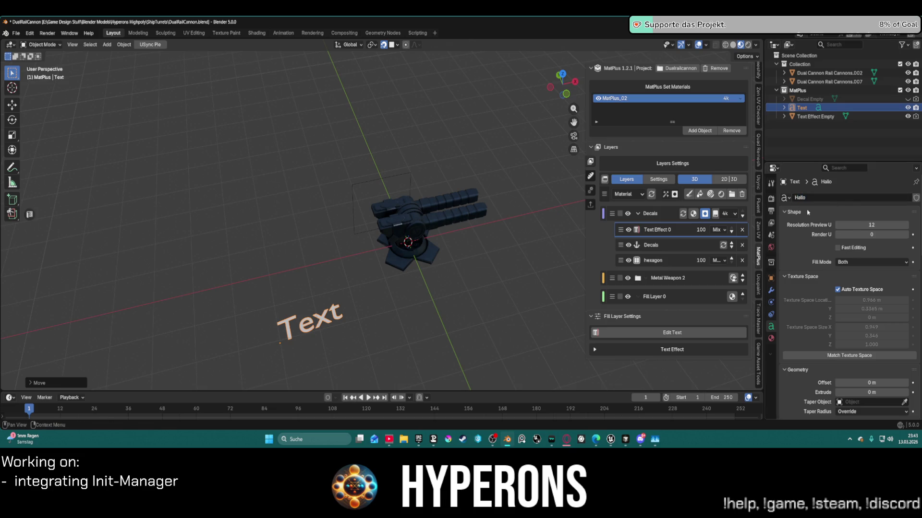
scroll(803, 268, down, 8)
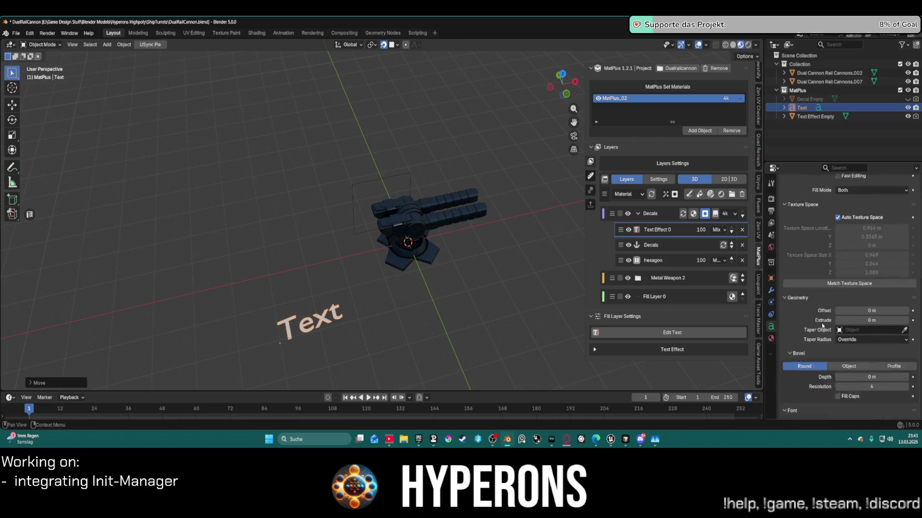
scroll(821, 325, down, 10)
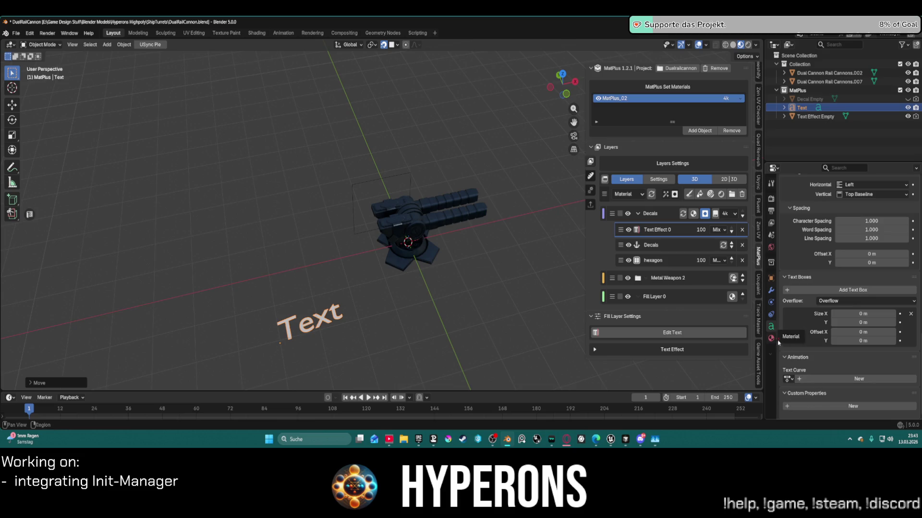
scroll(869, 294, up, 1)
scroll(868, 293, up, 5)
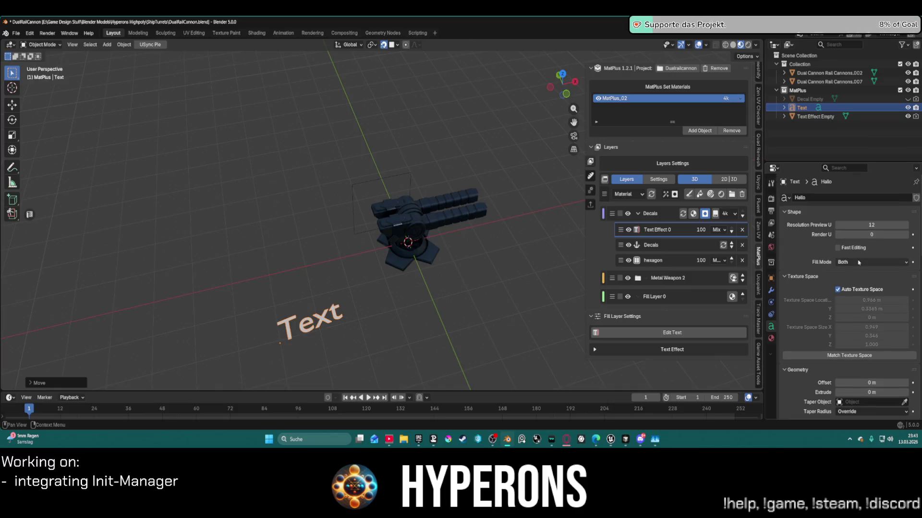
click(785, 198)
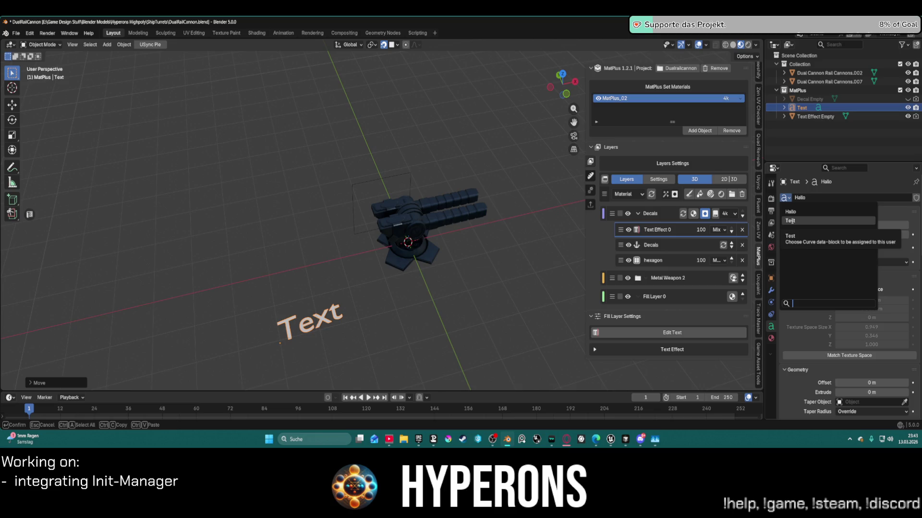
click(802, 118)
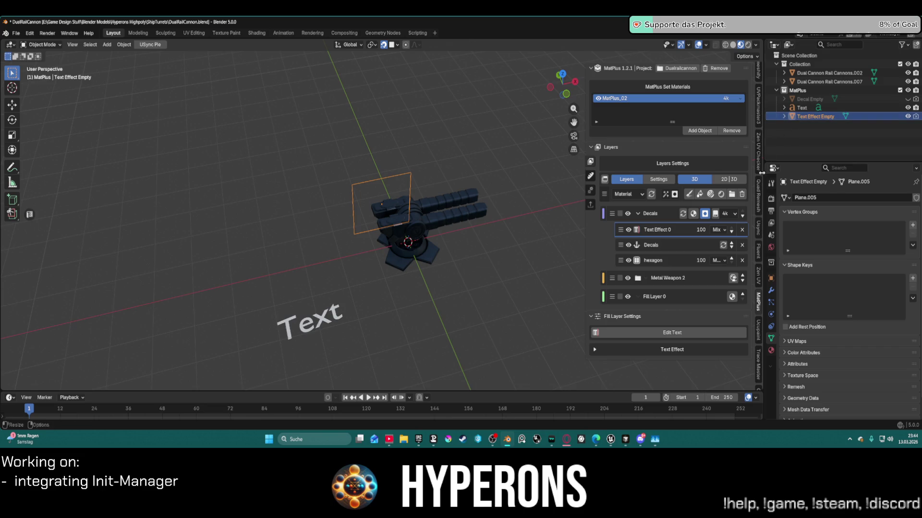
- Expand the Text Effect settings, show the text empty, and select the plain Text object
click(596, 351)
click(708, 378)
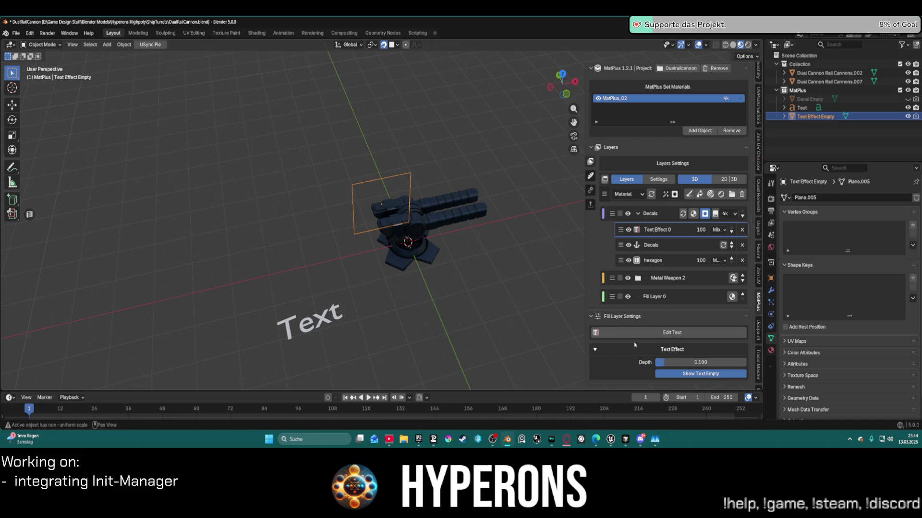
click(802, 108)
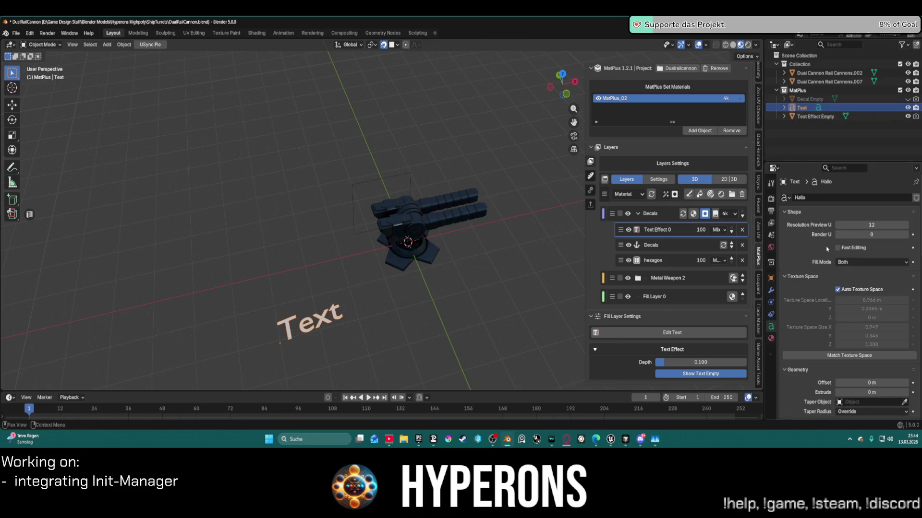
- View the Text object's transform properties, then minimise Blender to the desktop
click(771, 289)
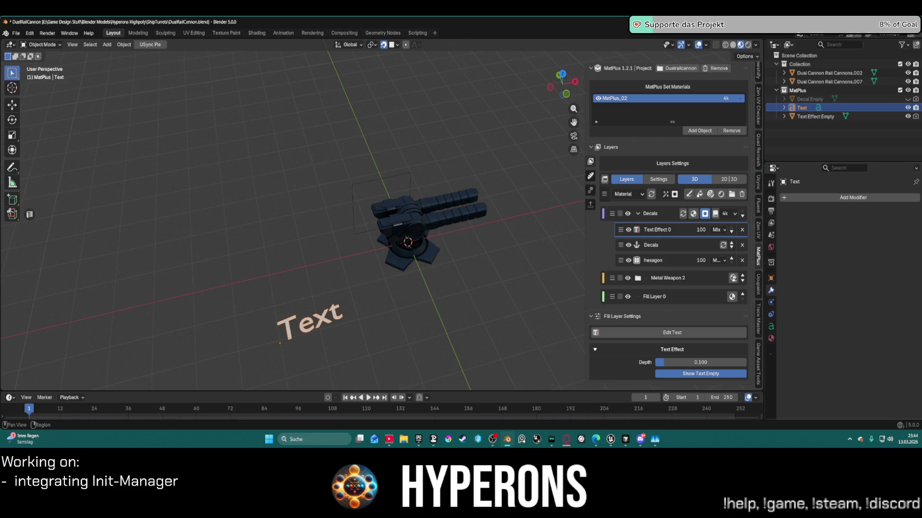
click(771, 278)
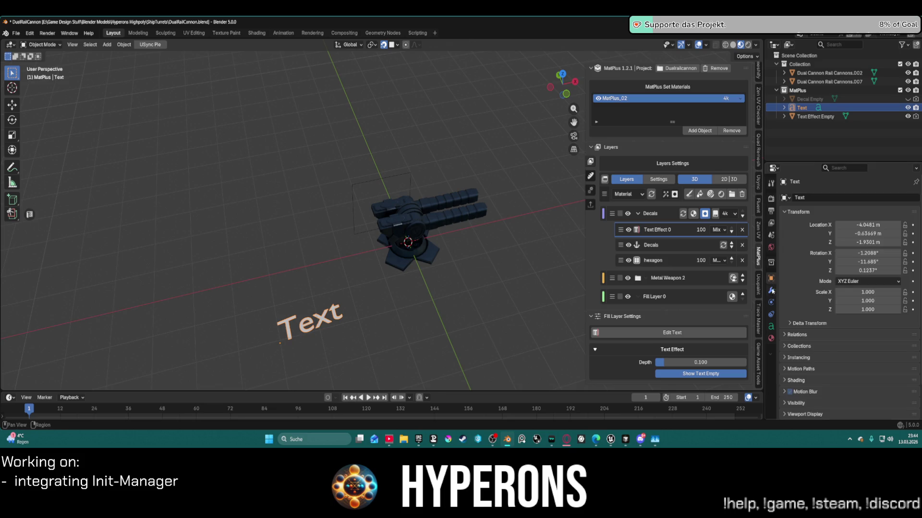
scroll(386, 220, down, 6)
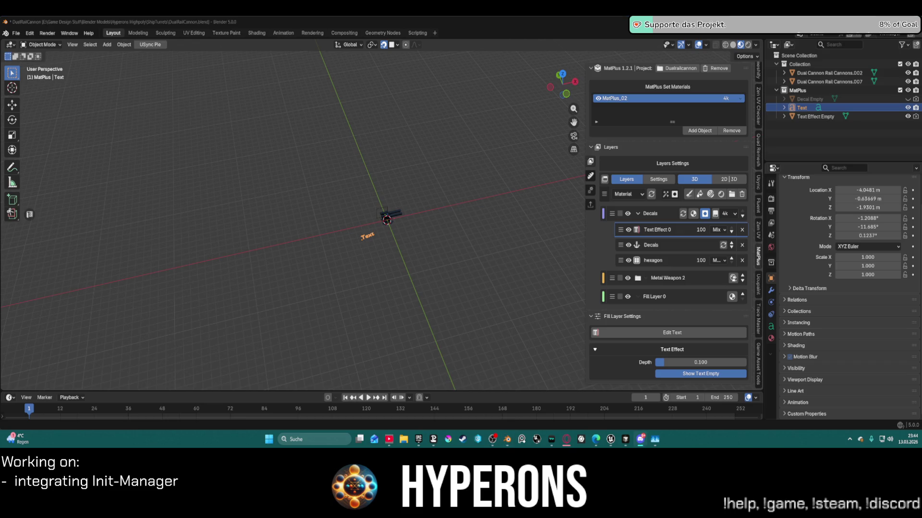
key(super+d)
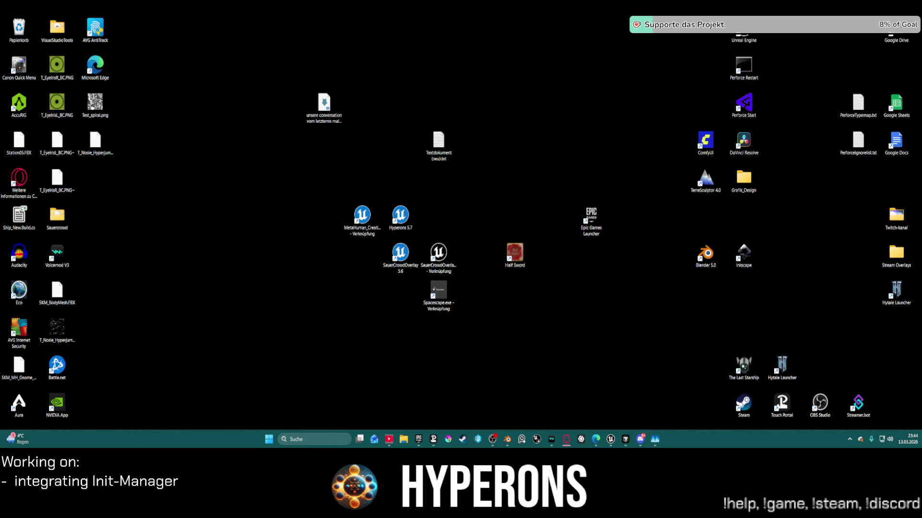
- Restore the Blender window over the desktop with Super+D
key(super+d)
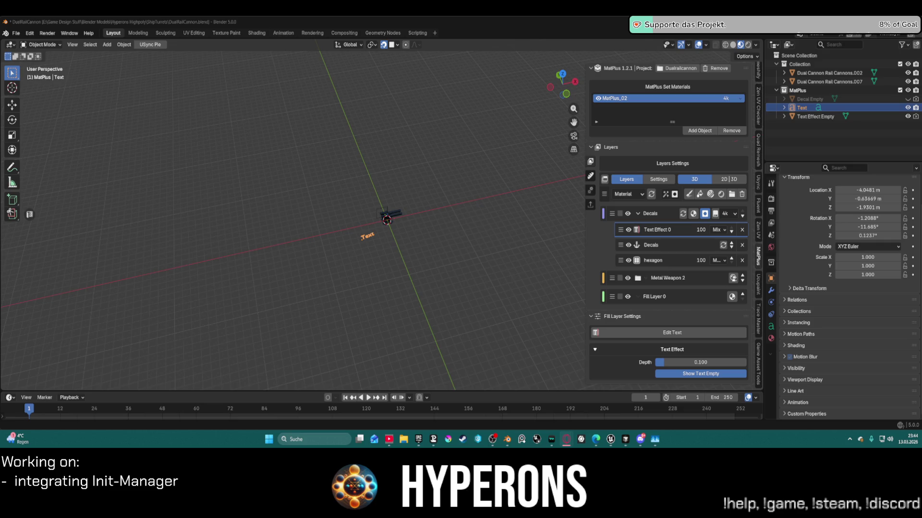
- Switch the plain Text object into Edit Mode
scroll(322, 280, up, 5)
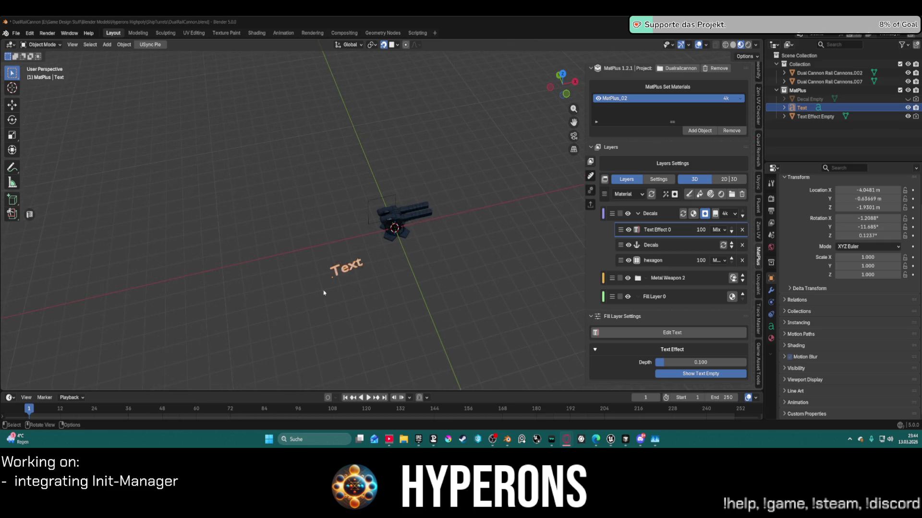
key(ctrl+Tab)
click(397, 282)
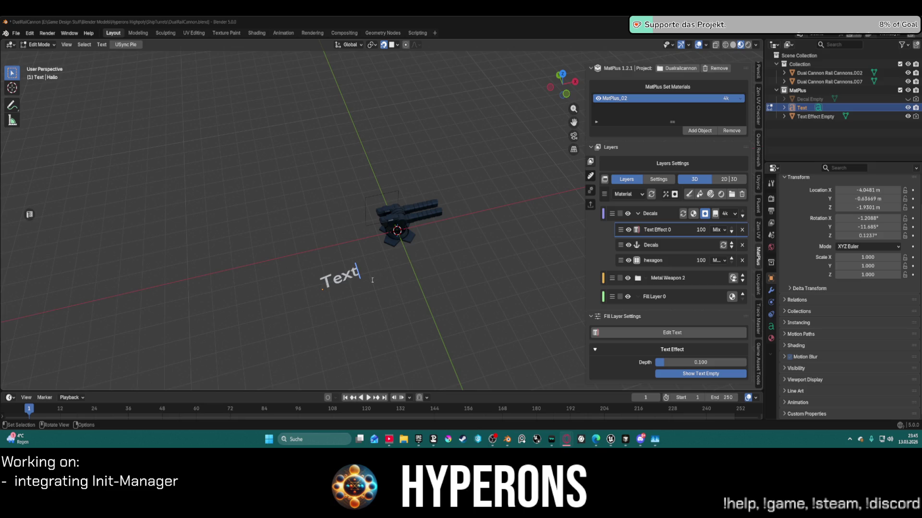
- Delete the plain Text object and create a new MatPlus editable text
scroll(357, 258, down, 3)
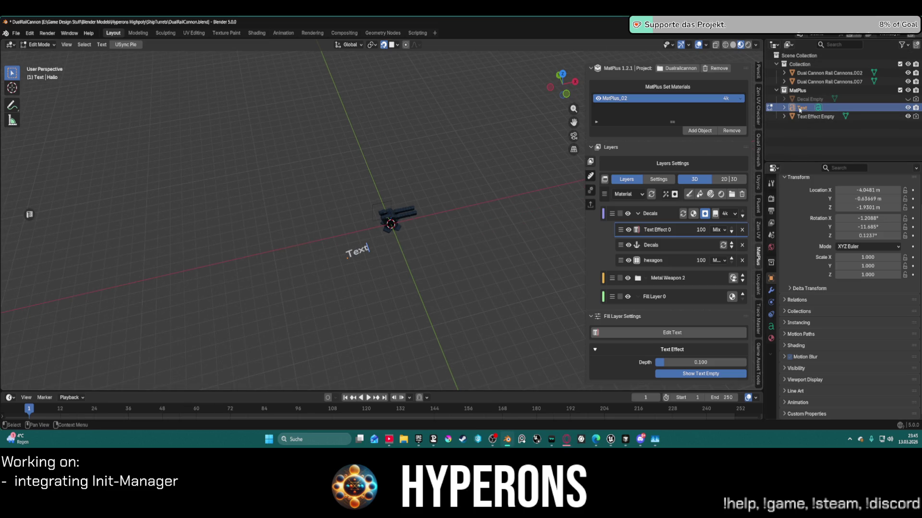
key(x)
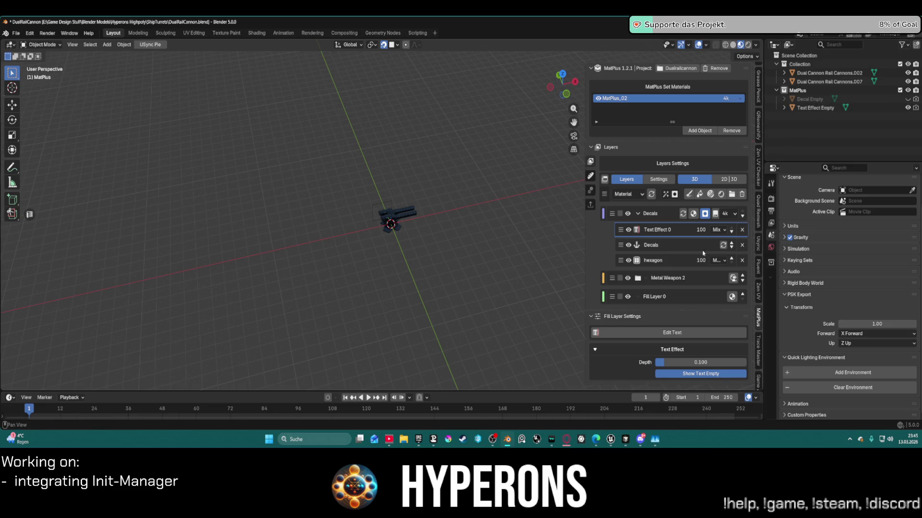
click(670, 332)
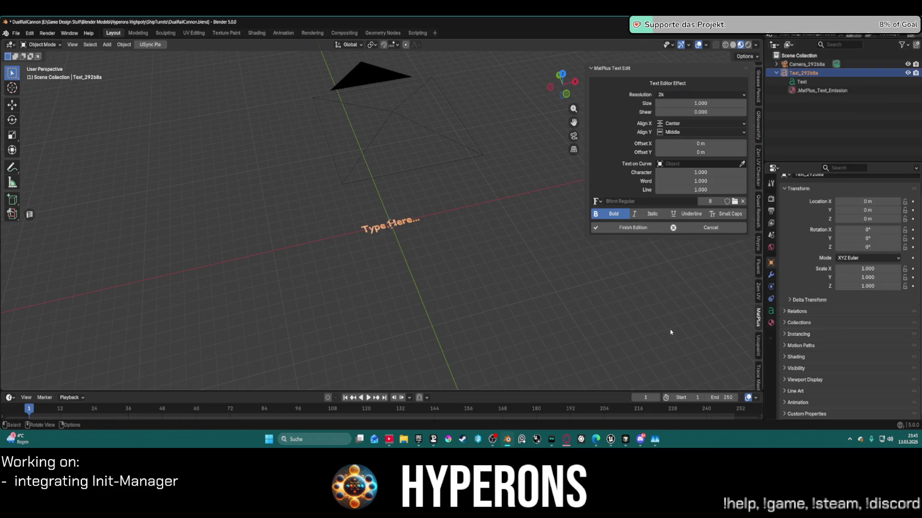
- Replace the 'Type Here...' placeholder with the text 'Serial', fixing a typo along the way
key(Tab)
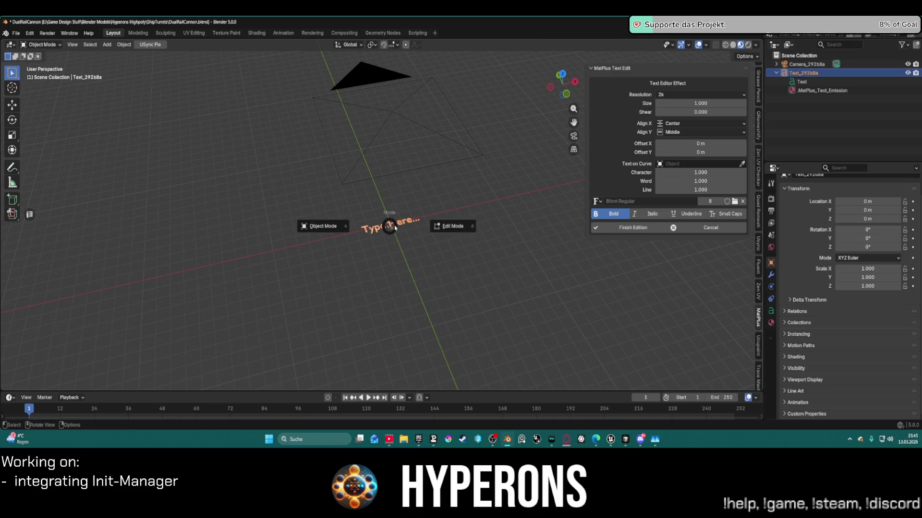
scroll(427, 224, up, 3)
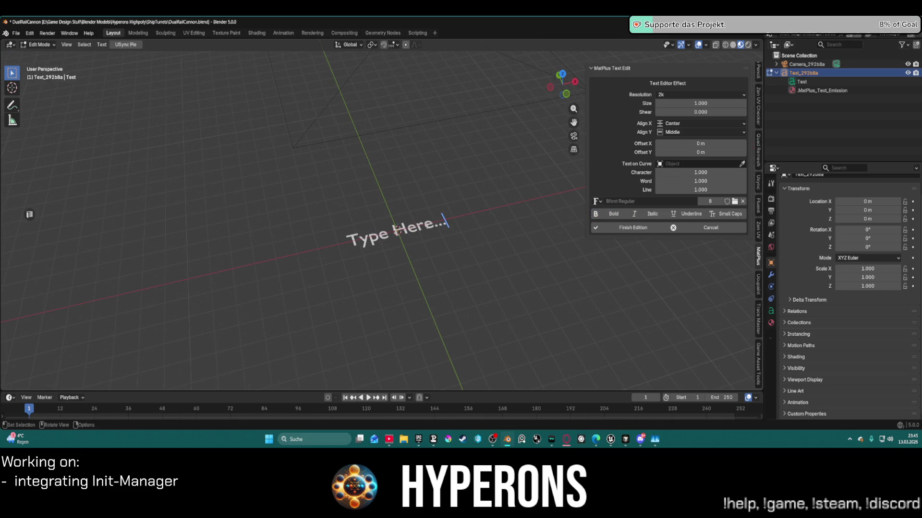
key(BackSpace)
key(BackSpace)
key(BackSpace)
key(BackSpace)
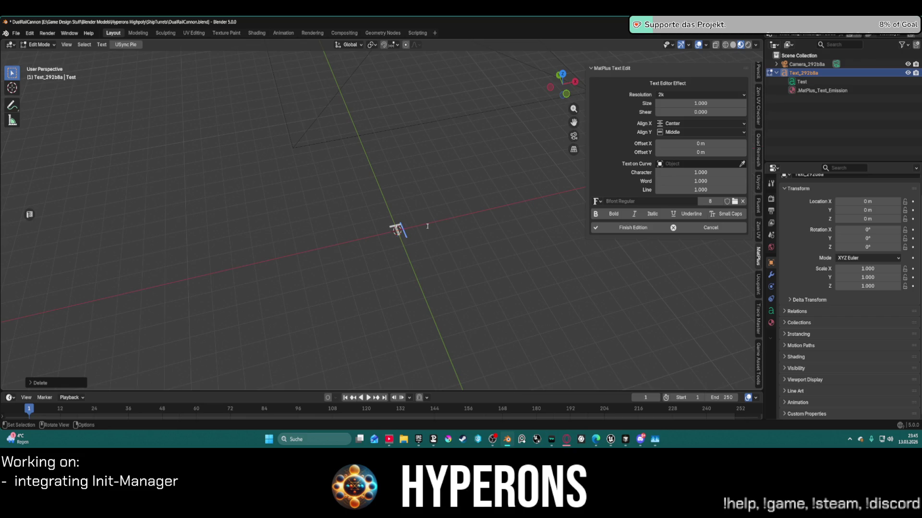
key(BackSpace)
text(Serian)
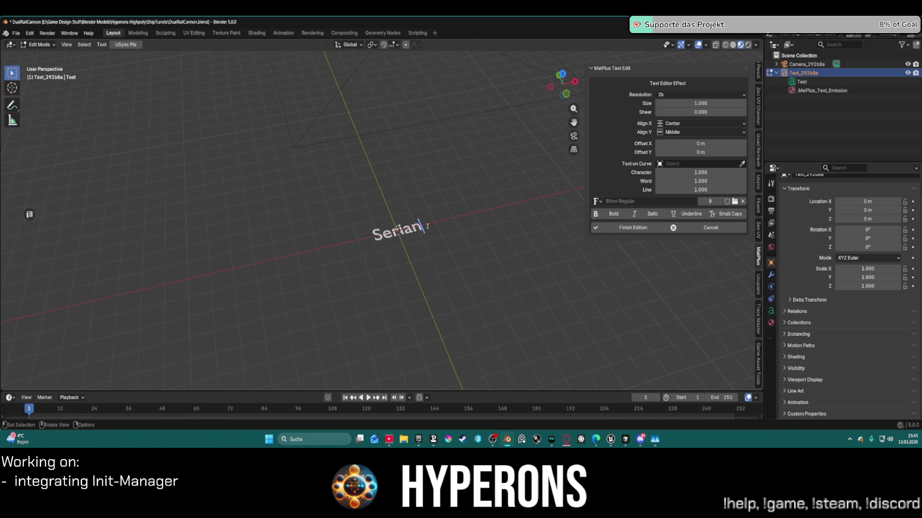
text( no)
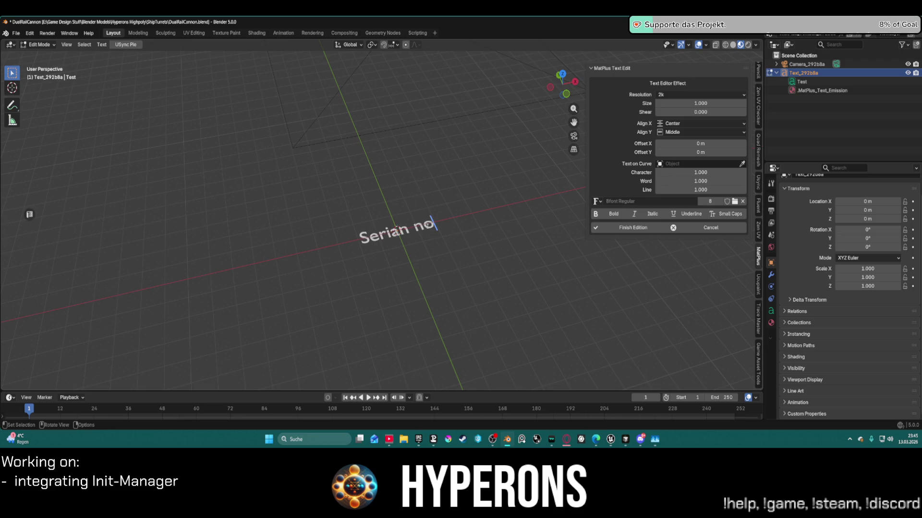
key(BackSpace)
key(BackSpace)
key(BackSpace)
key(BackSpace)
text(l)
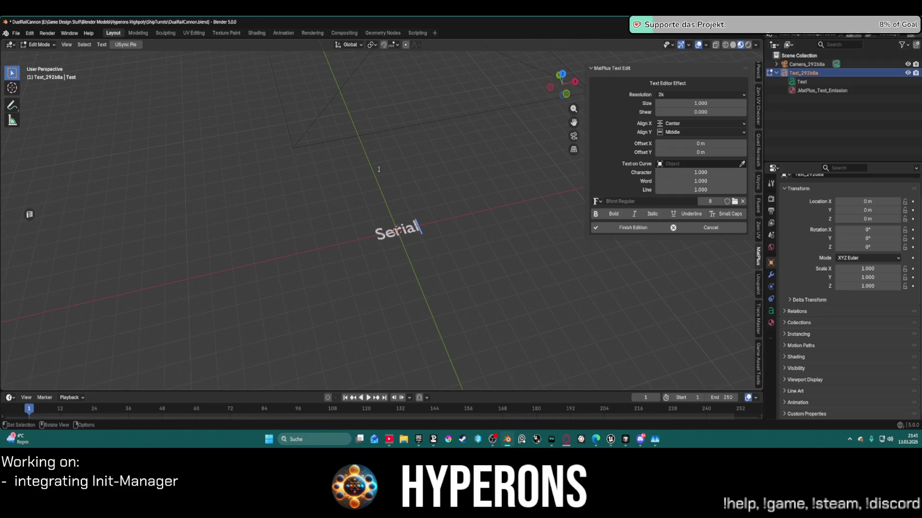
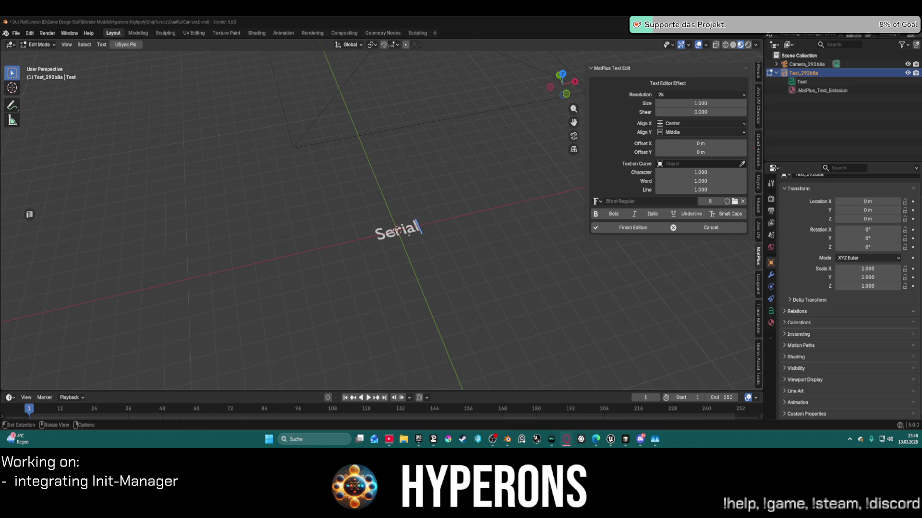
- Change the MatPlus text from 'Serial' to '#334 - 4426' and apply it with Finish Edition
click(486, 239)
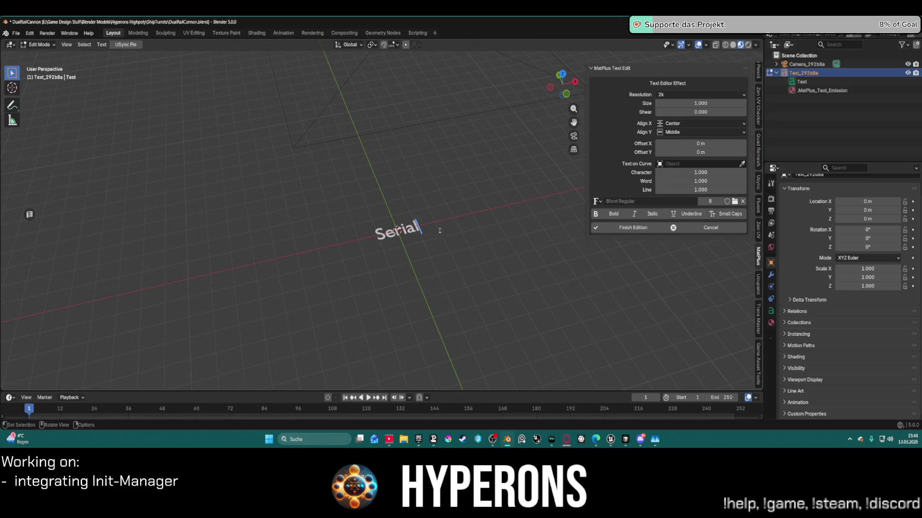
key(BackSpace)
key(BackSpace)
key(BackSpace)
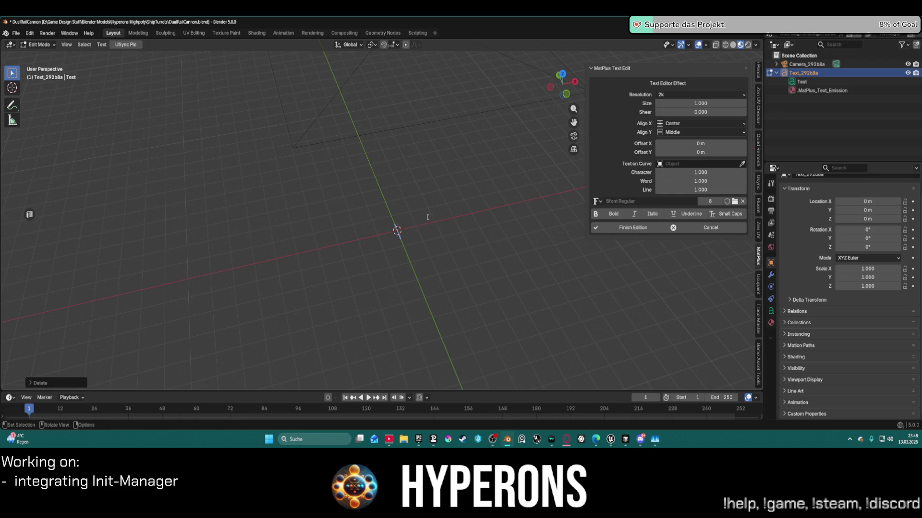
text(#334 #3)
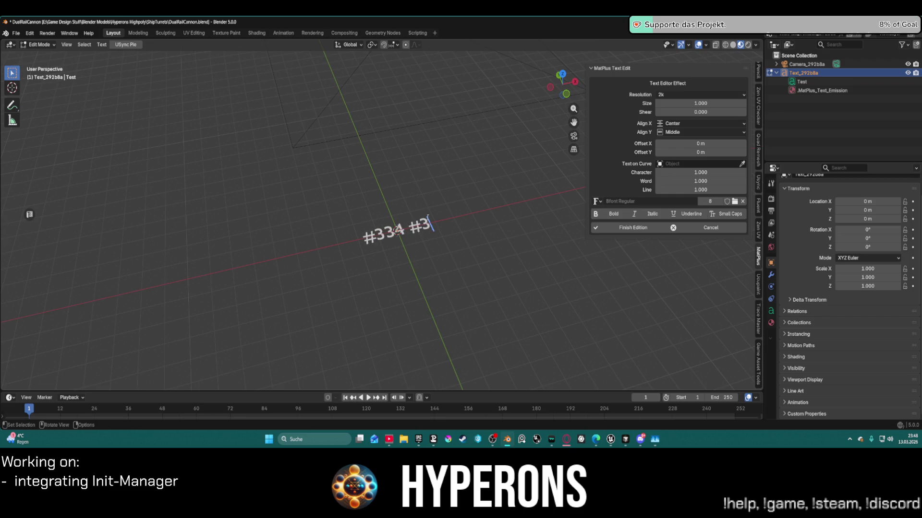
key(BackSpace)
key(BackSpace)
text(- 442)
text(6)
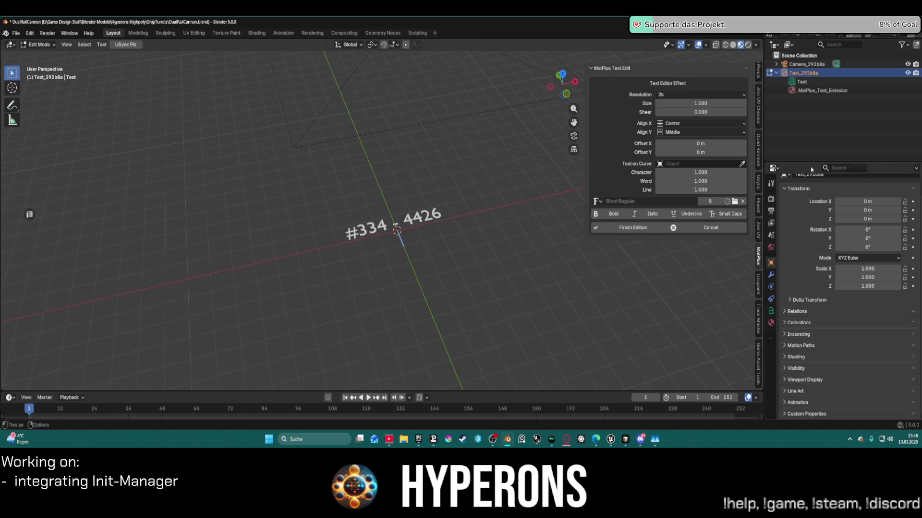
click(654, 229)
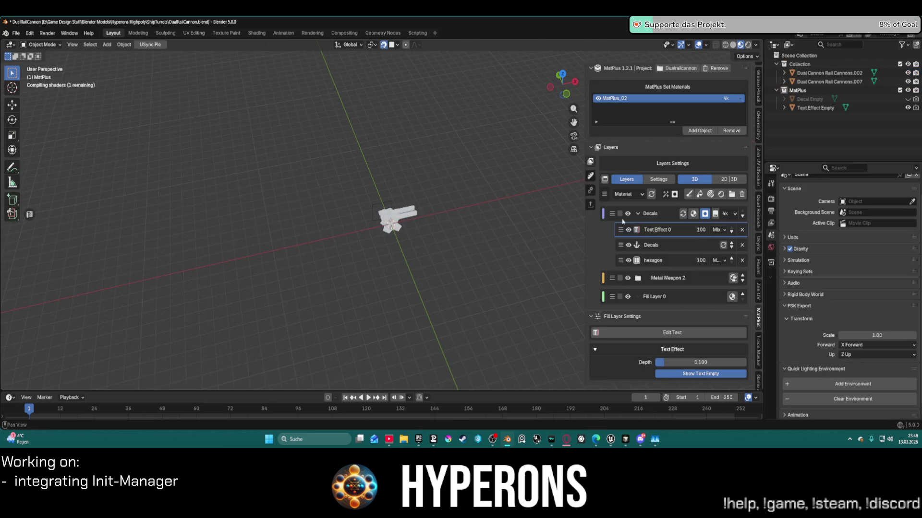
- Orbit to a side view of the cannon and select the Text Effect Empty projector
scroll(386, 198, up, 10)
middle_drag(387, 198, 606, 135)
scroll(430, 130, down, 5)
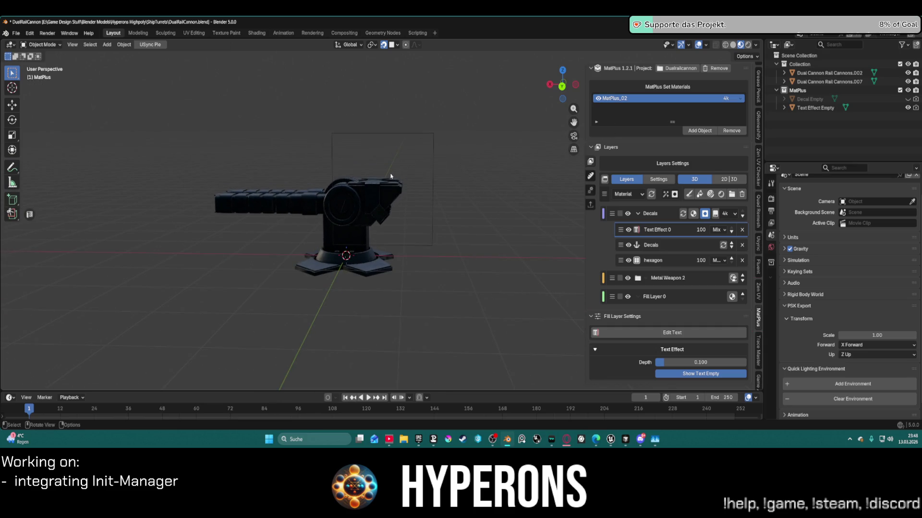
click(390, 178)
scroll(480, 191, up, 3)
click(480, 191)
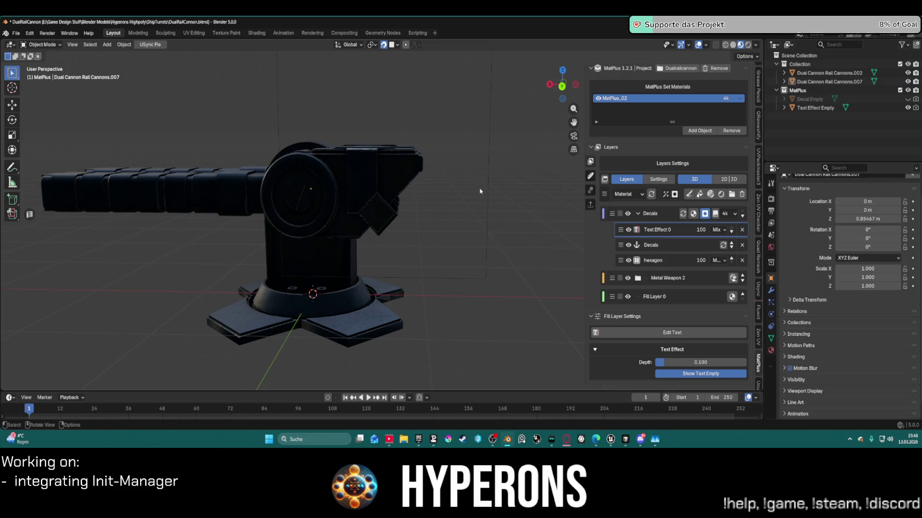
click(815, 109)
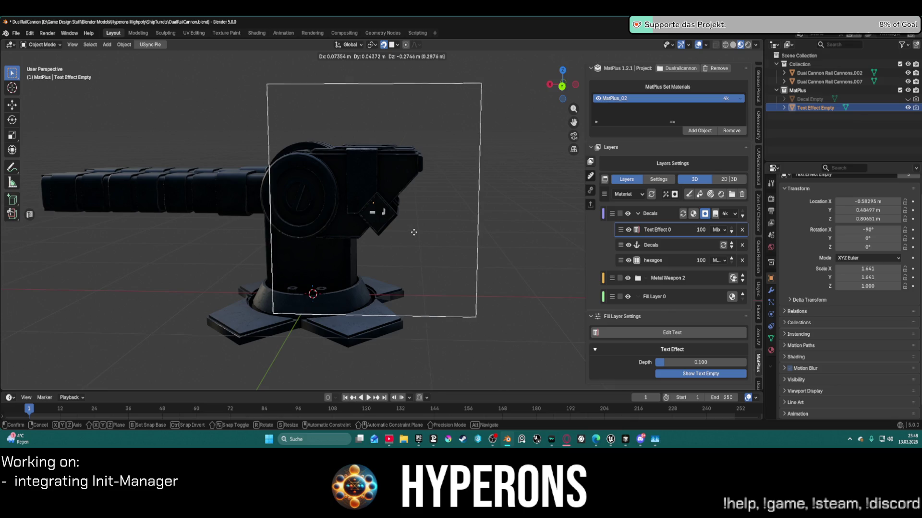
- Reposition the text projector and shrink it to about 0.46 scale
click(435, 190)
key(s)
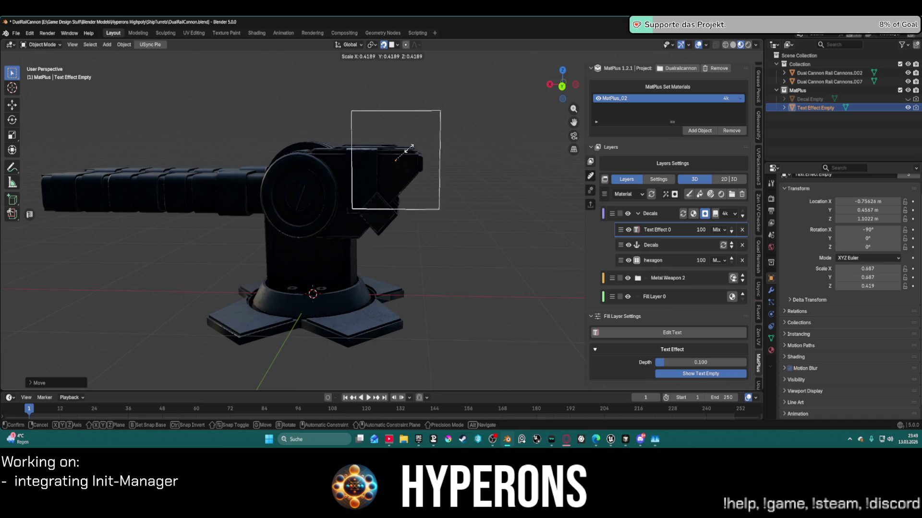
click(405, 154)
scroll(405, 154, up, 2)
scroll(405, 153, up, 3)
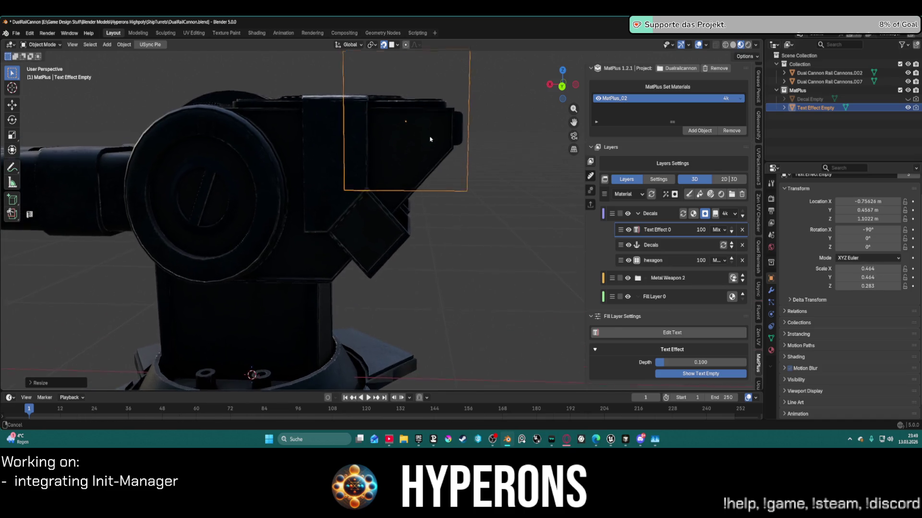
- Move the projector onto the turret's angled side housing, then delete the Text Effect 0 layer
key(g)
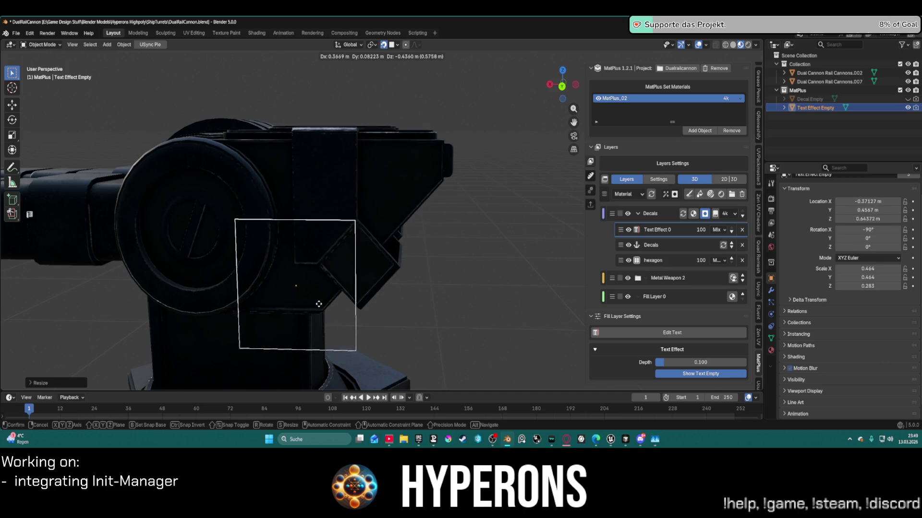
click(416, 176)
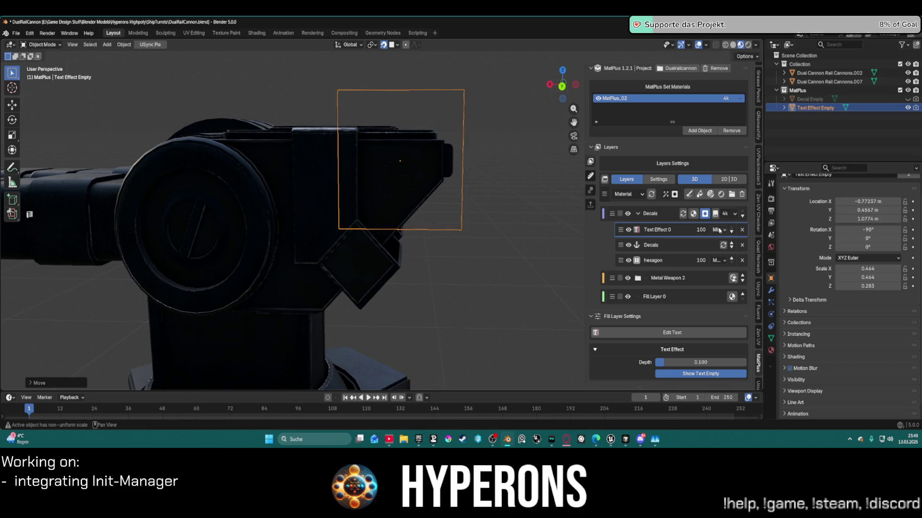
click(742, 230)
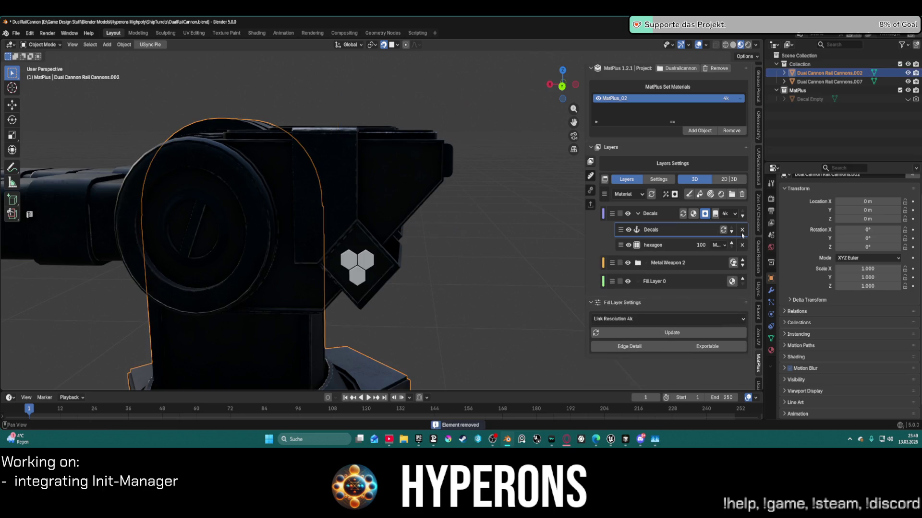
- Add a new fill layer to the cannon part's material and rename it Text
click(677, 213)
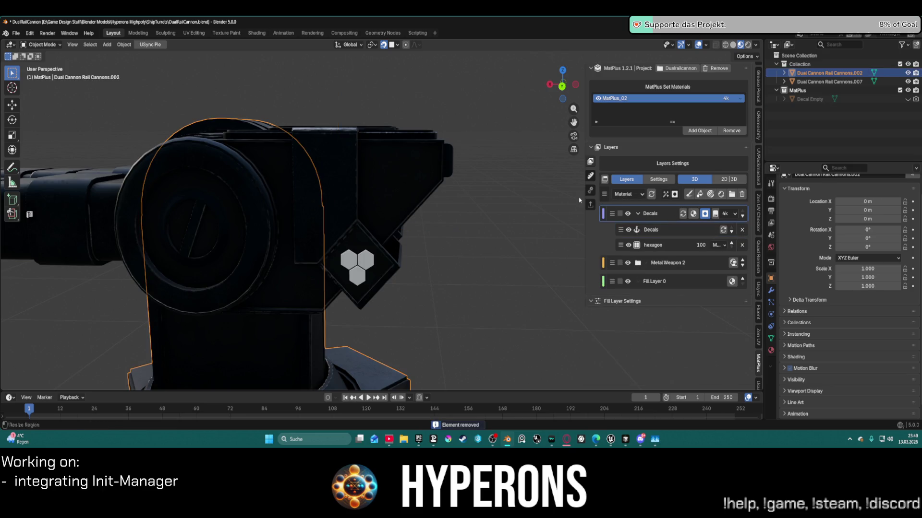
click(414, 188)
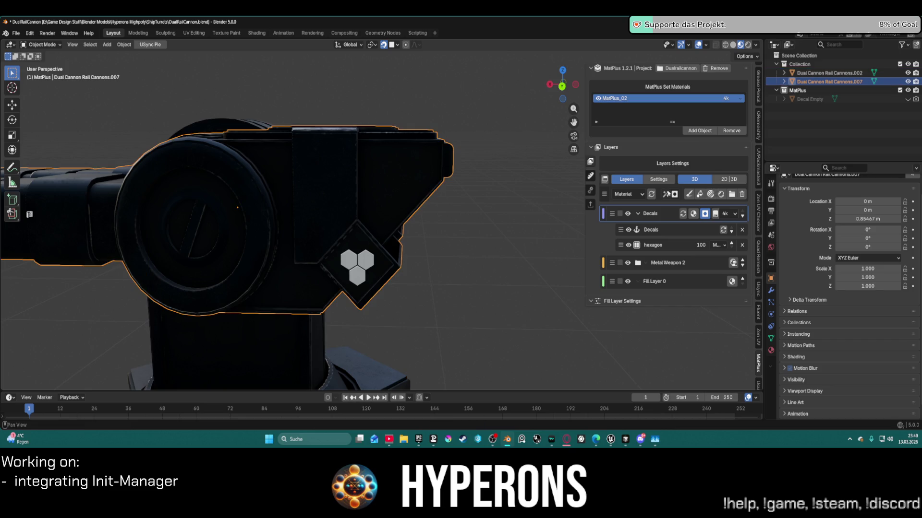
click(699, 194)
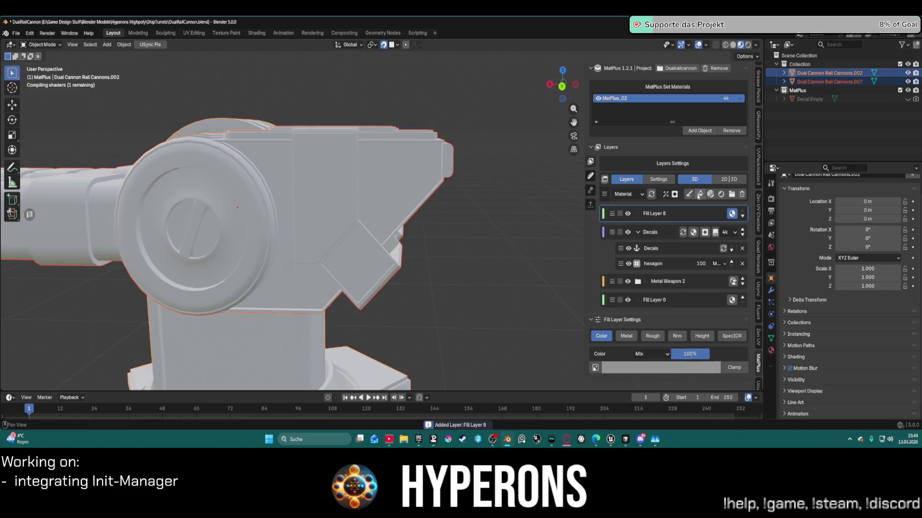
double_click(661, 214)
text(Text)
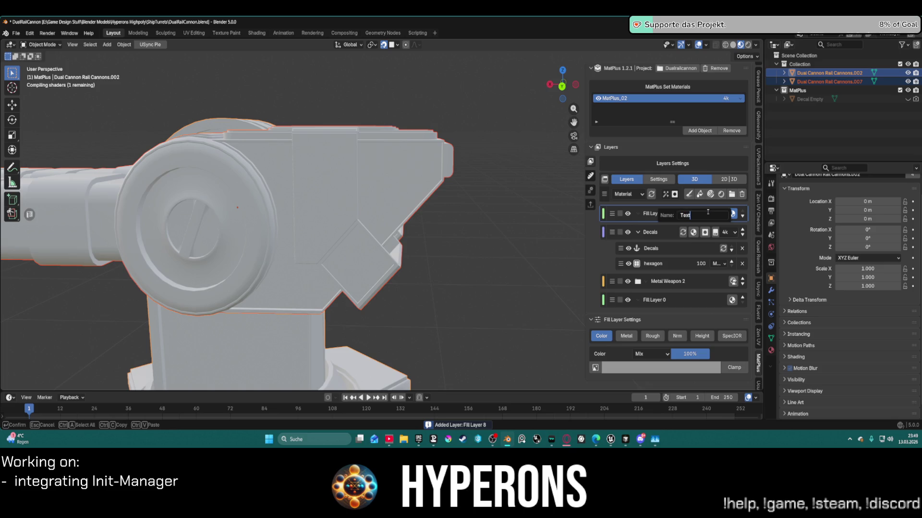
key(Return)
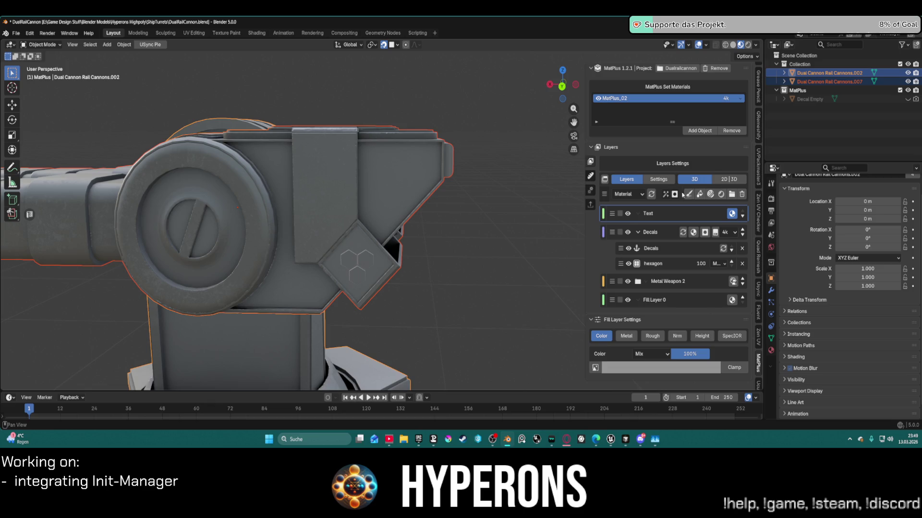
- Give the Text layer a Black Mask and a text effect, then start editing its text
click(675, 194)
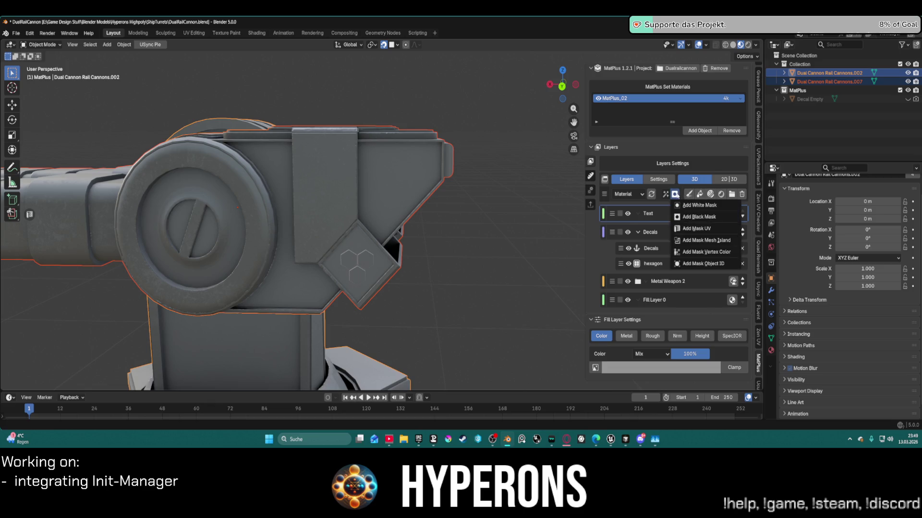
click(700, 220)
click(666, 195)
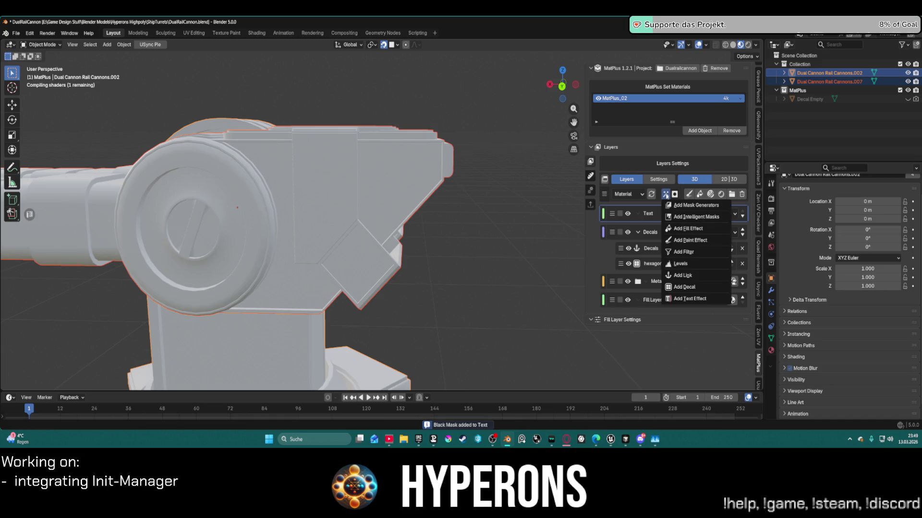
click(690, 298)
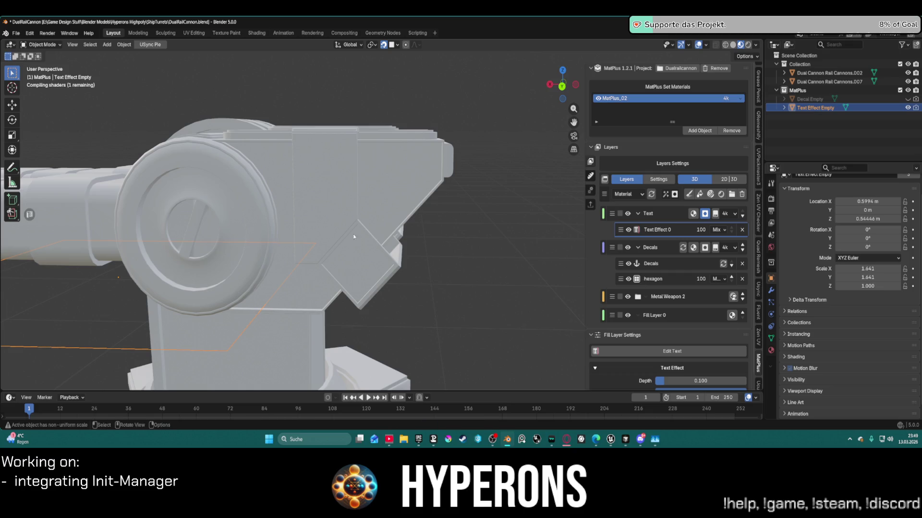
scroll(297, 222, down, 2)
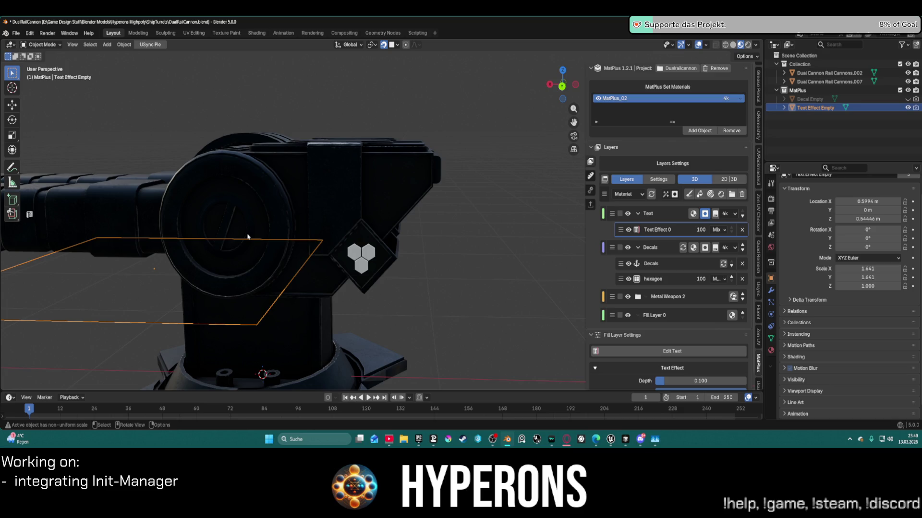
scroll(302, 147, down, 2)
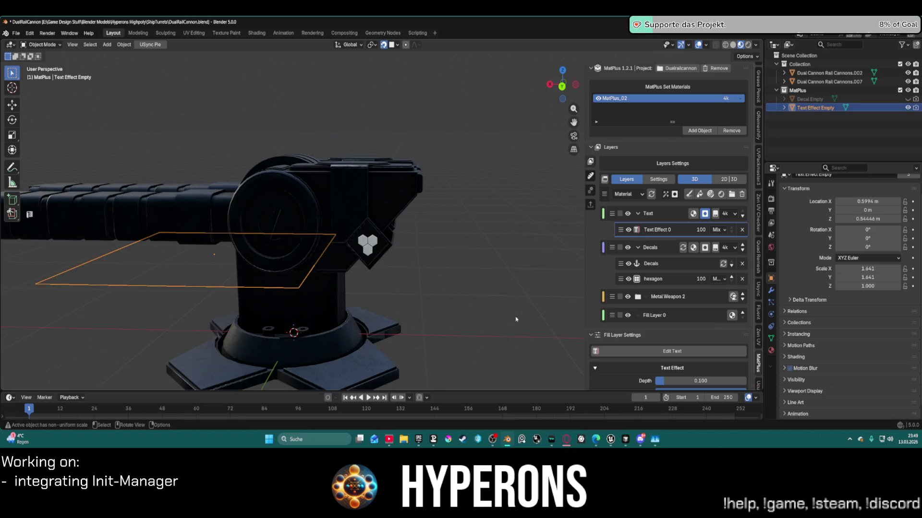
click(693, 355)
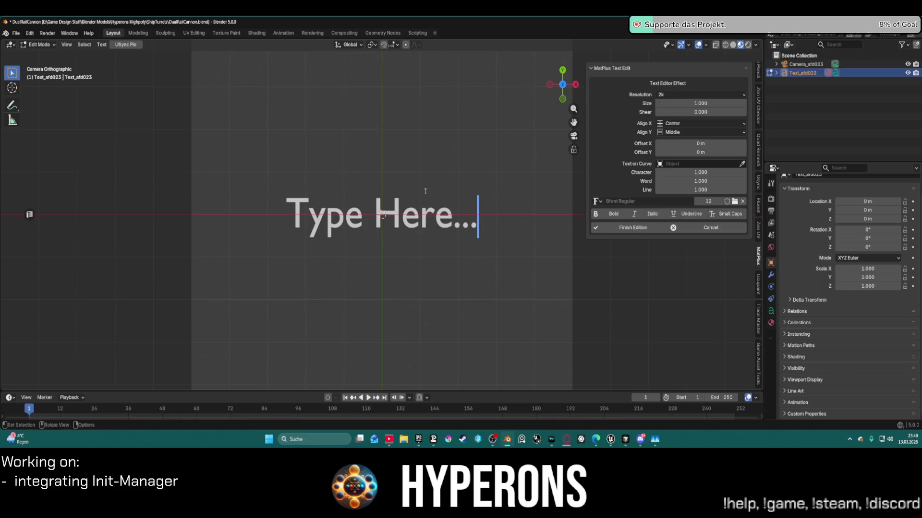
- Change the placeholder text to 'Type 363- 34446', keep the font, and apply with Finish Edition
key(BackSpace)
key(BackSpace)
key(BackSpace)
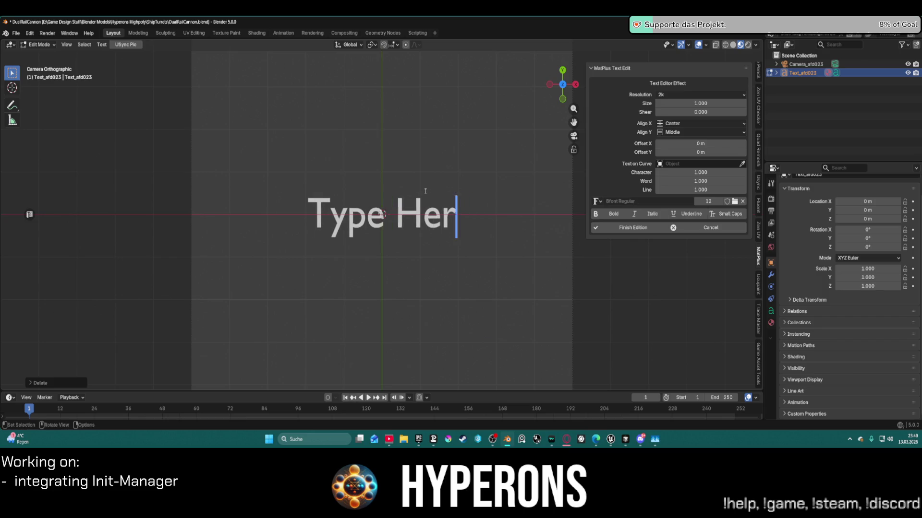
text(3652)
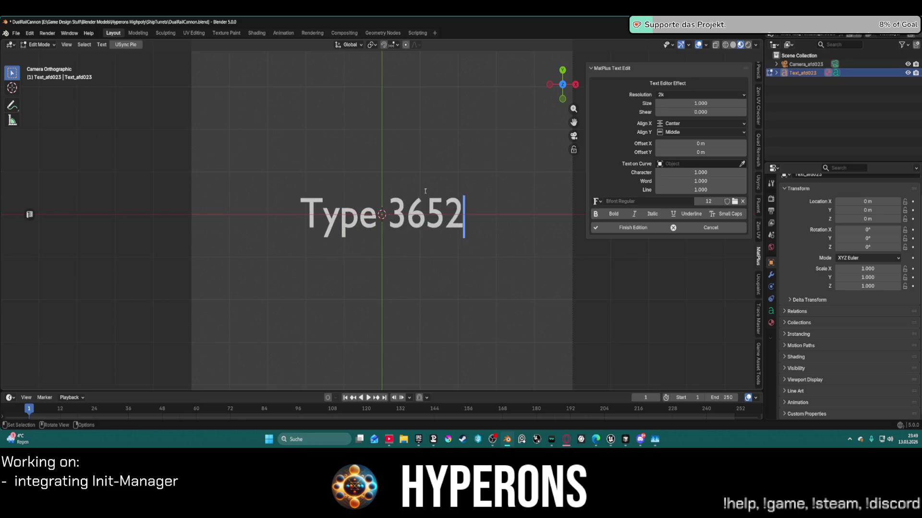
key(BackSpace)
key(BackSpace)
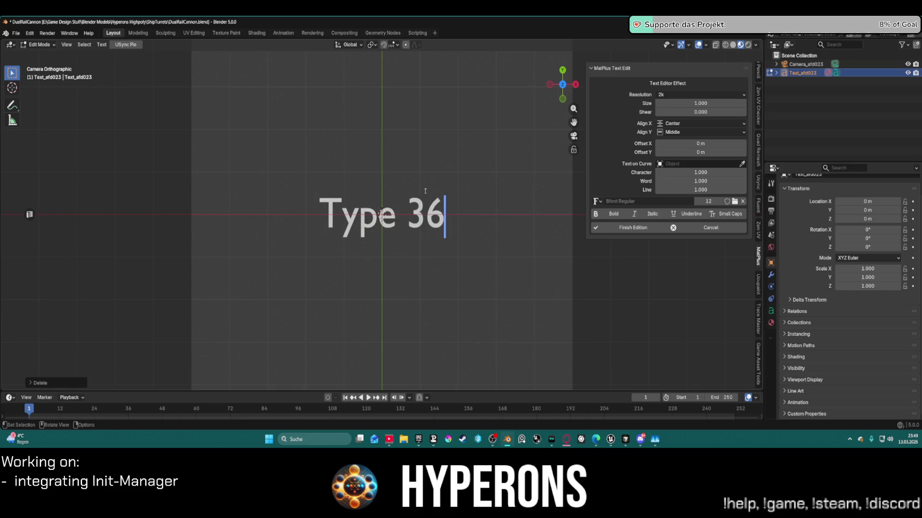
text(3- 34446)
key(Return)
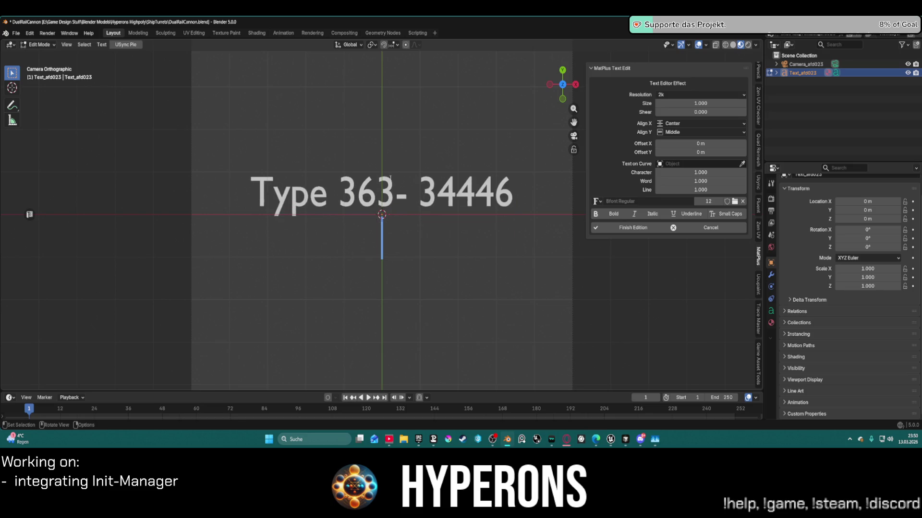
key(BackSpace)
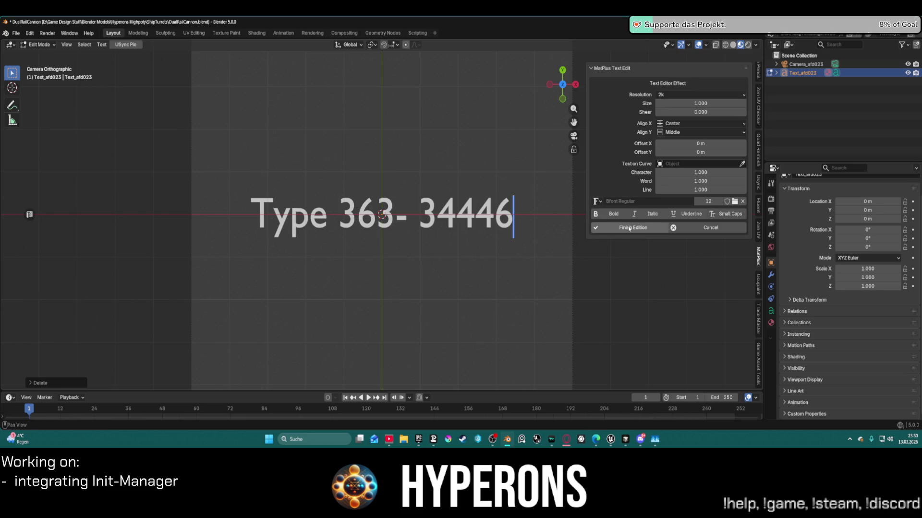
click(598, 202)
click(598, 203)
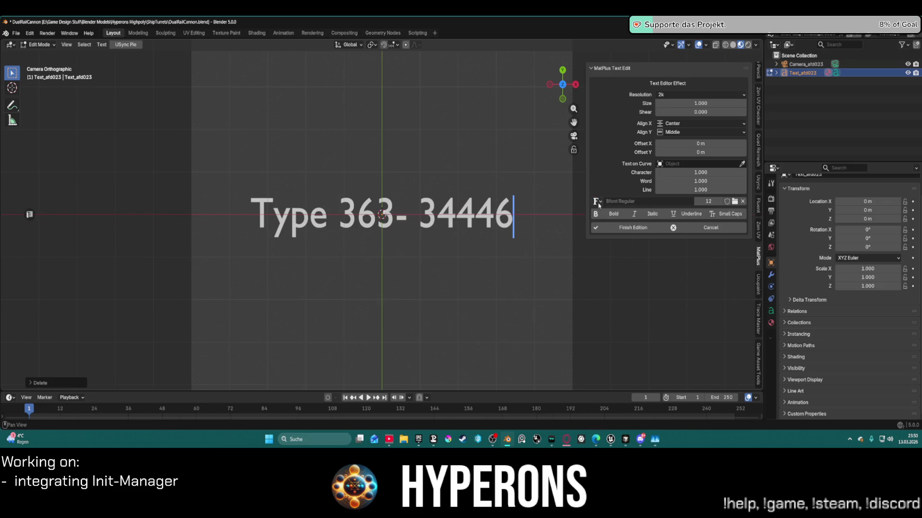
click(647, 229)
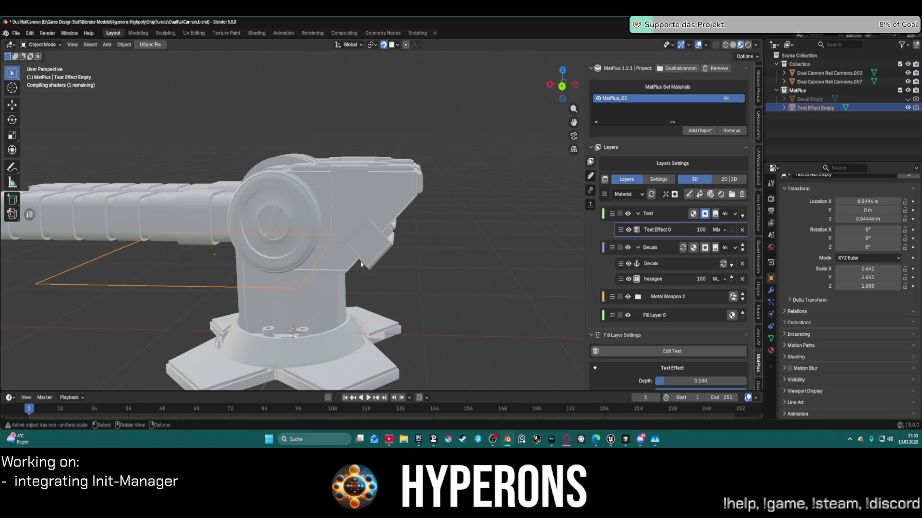
- Move the text decal, rotate it 180° upright, and rescale it from 0.1 up
scroll(223, 257, up, 3)
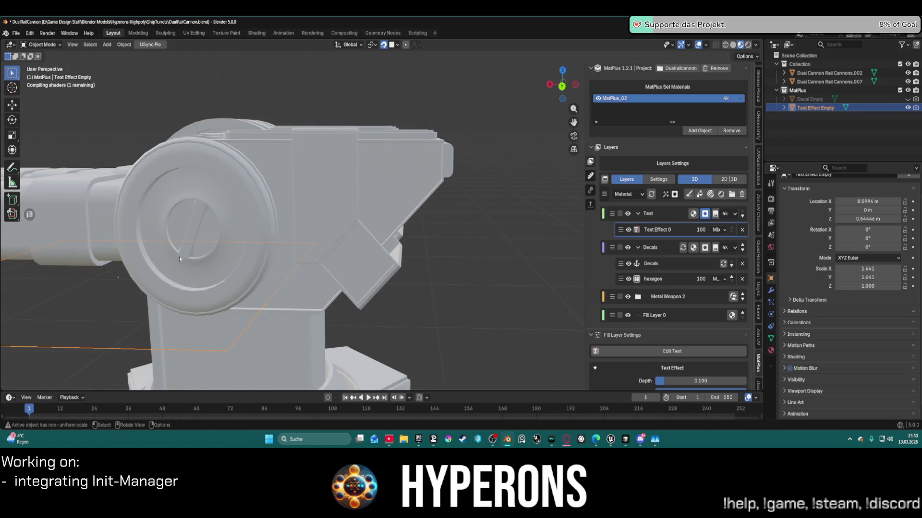
key(g)
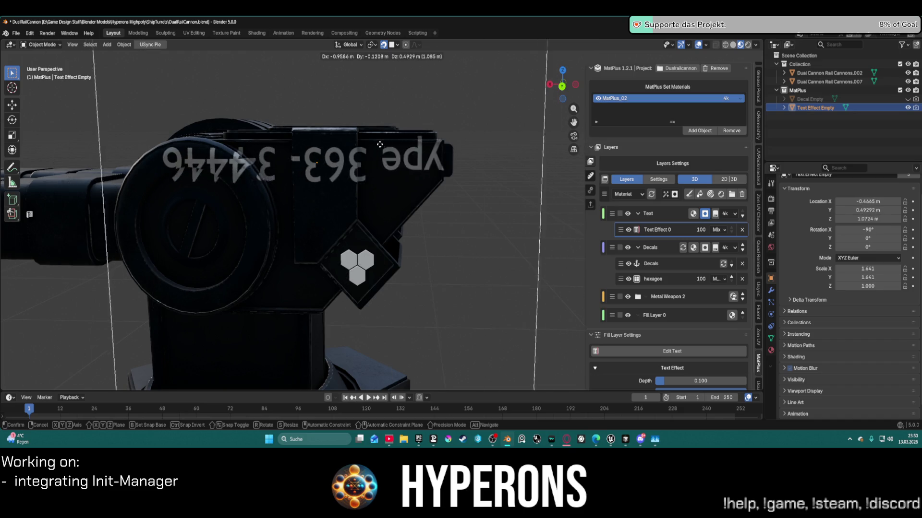
click(368, 154)
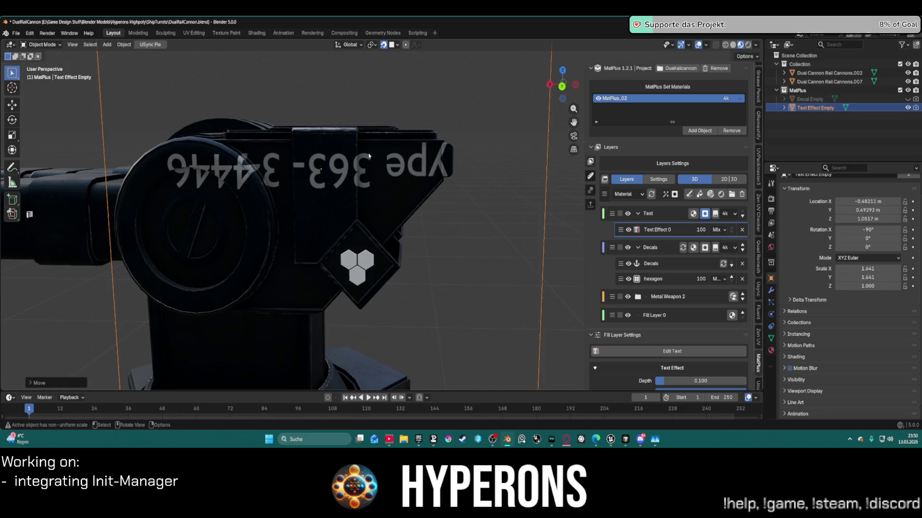
key(r)
text(180)
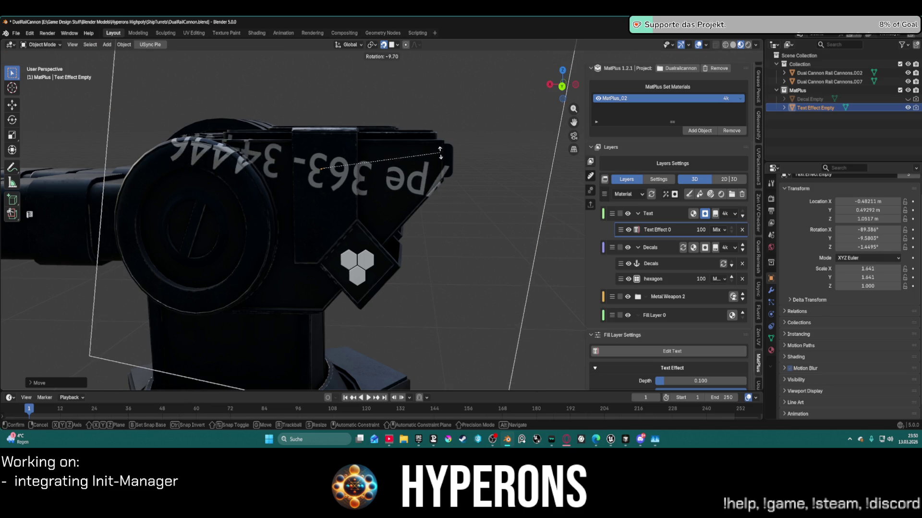
click(470, 160)
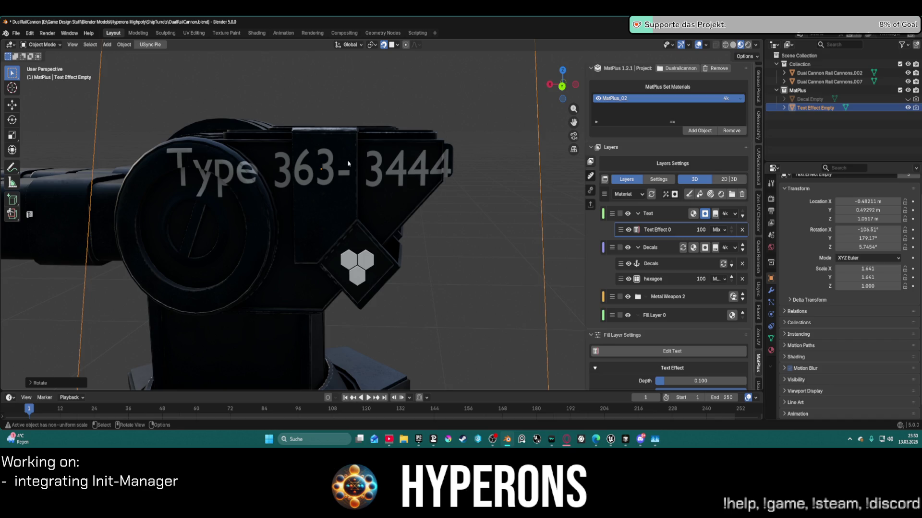
text(s.1)
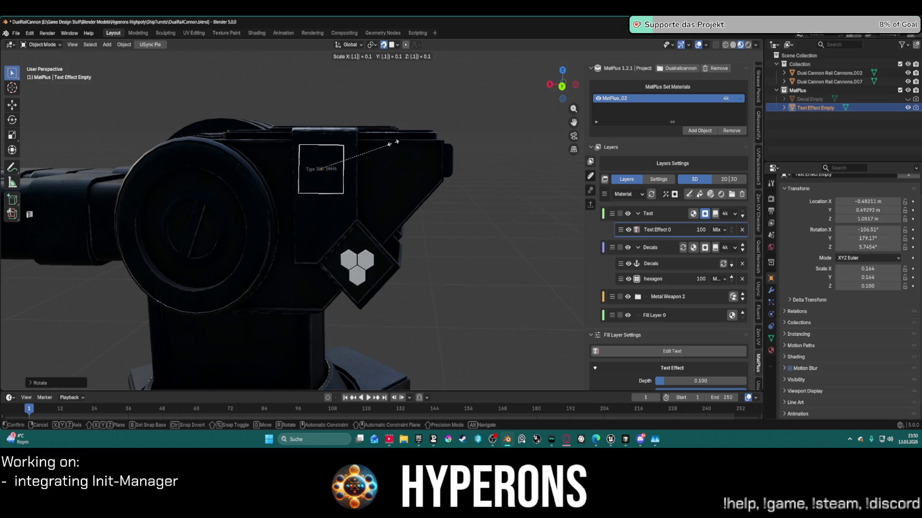
click(335, 165)
key(s)
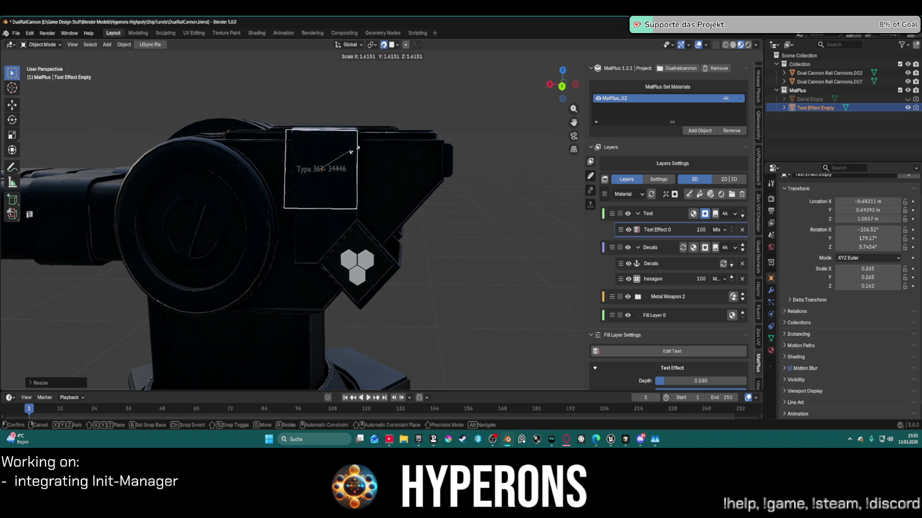
click(377, 151)
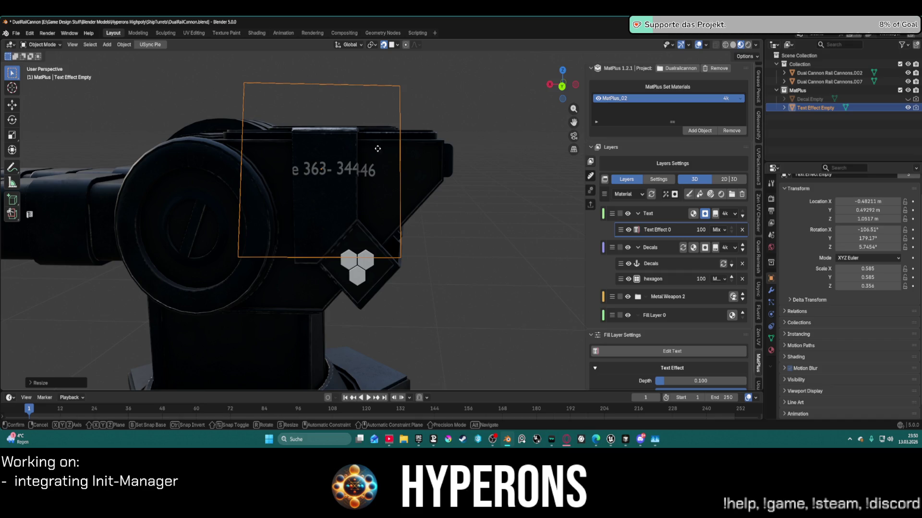
- Shift the text decal right, shrink it, and nudge it into place on the housing side
key(g)
click(459, 135)
key(s)
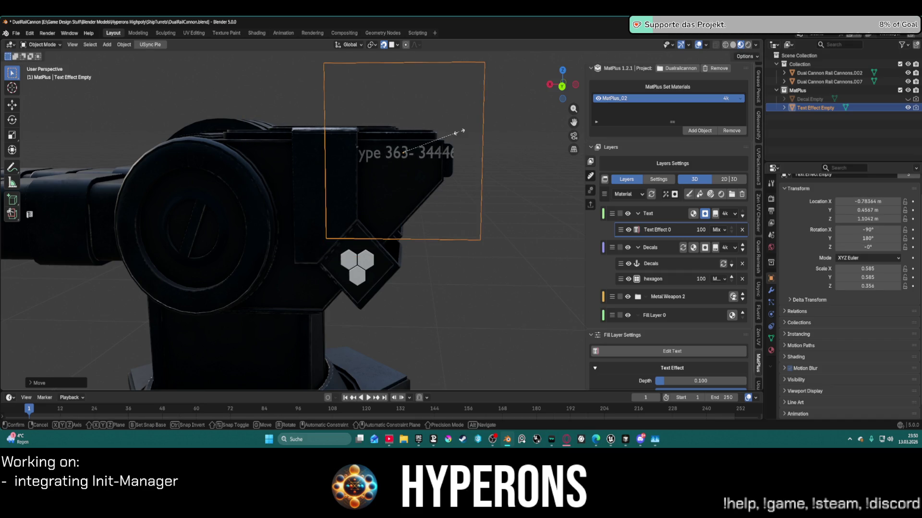
click(441, 138)
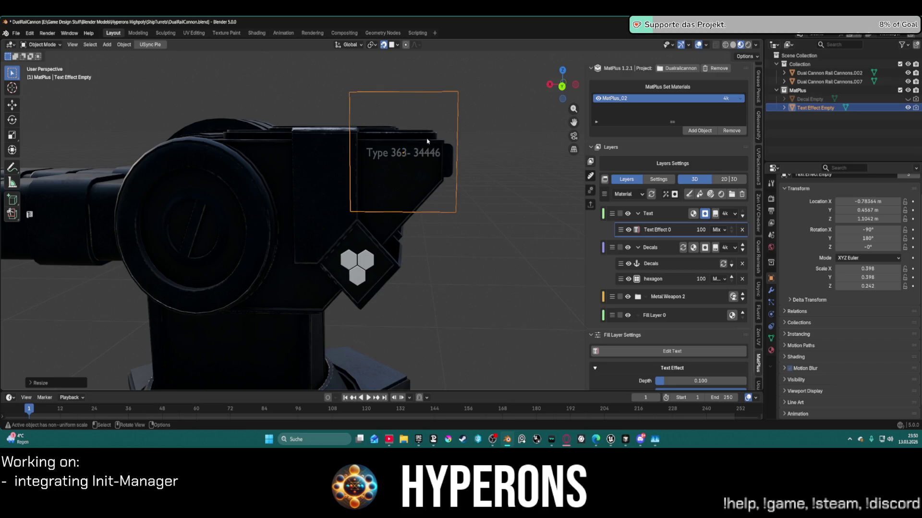
scroll(423, 143, up, 2)
scroll(426, 138, up, 1)
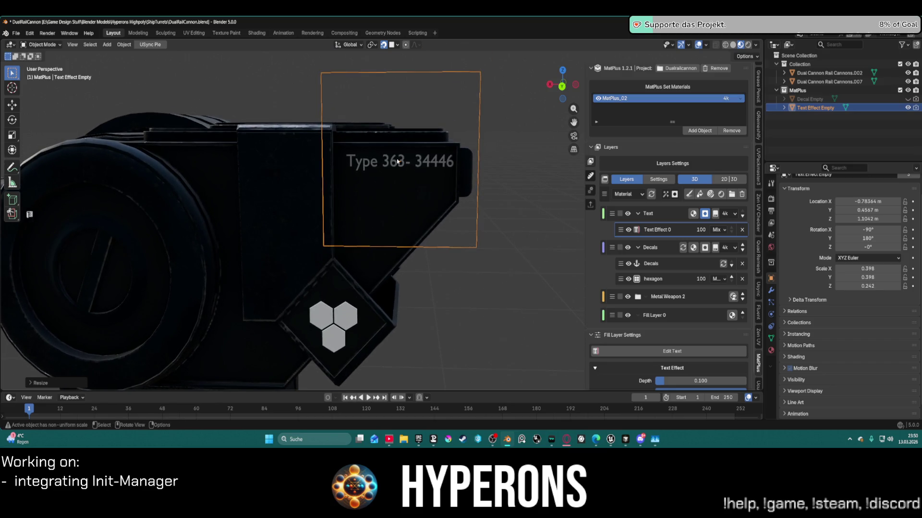
scroll(401, 161, up, 2)
key(g)
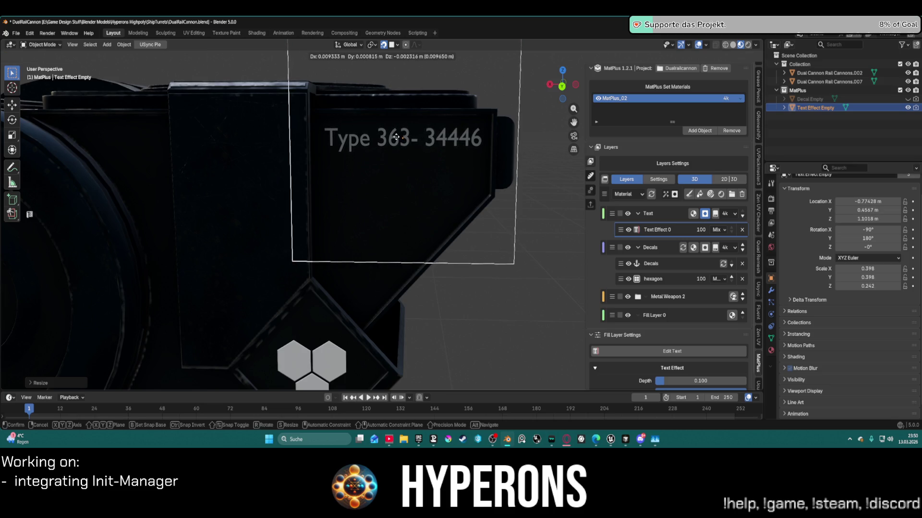
click(396, 137)
- Orbit and zoom around the turret to inspect the placed 'Type 363- 34446' decal
scroll(413, 153, up, 4)
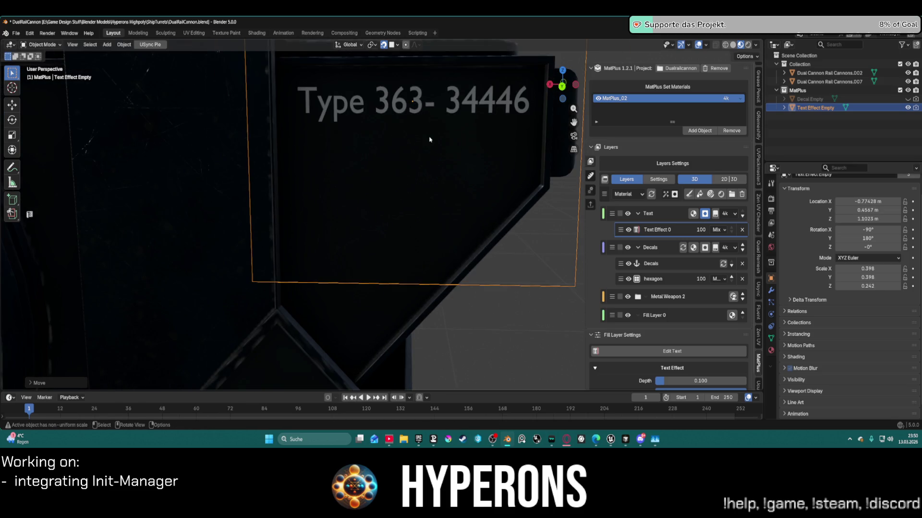
middle_drag(419, 167, 462, 246)
scroll(461, 247, up, 3)
scroll(452, 251, down, 6)
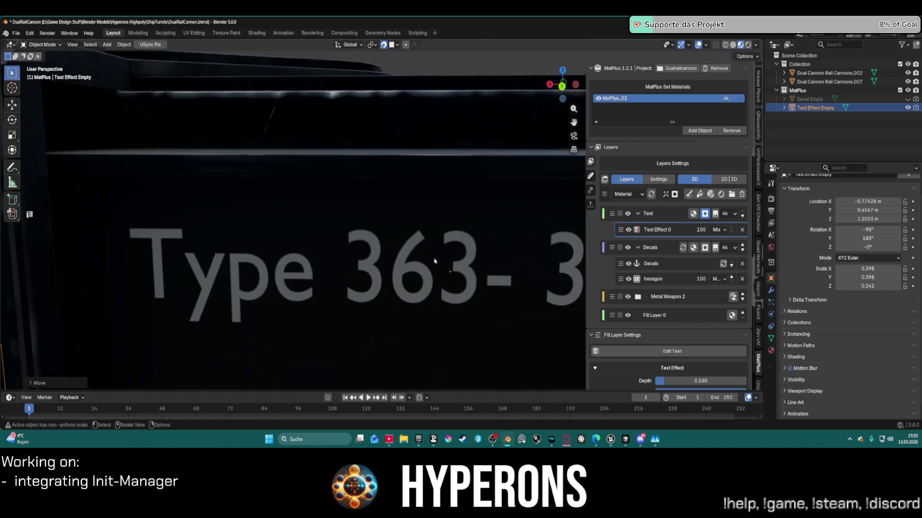
scroll(434, 257, down, 6)
scroll(435, 252, up, 4)
mouse_move(435, 249)
middle_down()
mouse_move(437, 242)
mouse_move(409, 250)
mouse_move(431, 251)
mouse_move(346, 237)
mouse_move(518, 278)
middle_up()
scroll(412, 249, down, 5)
scroll(338, 235, up, 3)
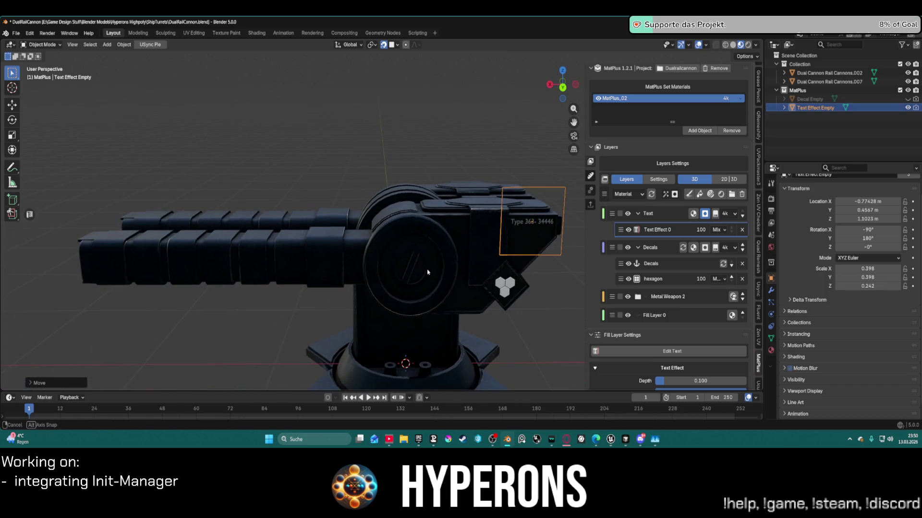
click(826, 81)
mouse_move(566, 198)
middle_down()
mouse_move(528, 197)
mouse_move(569, 188)
middle_up()
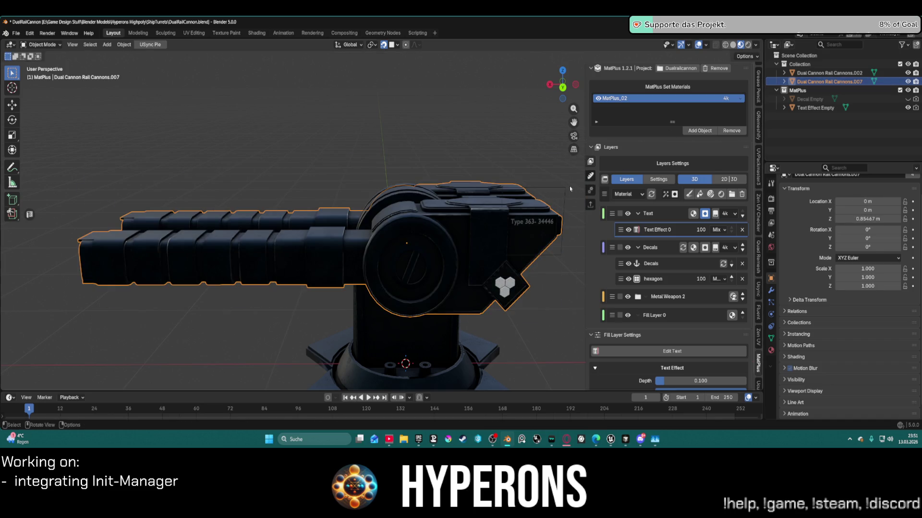
key(r)
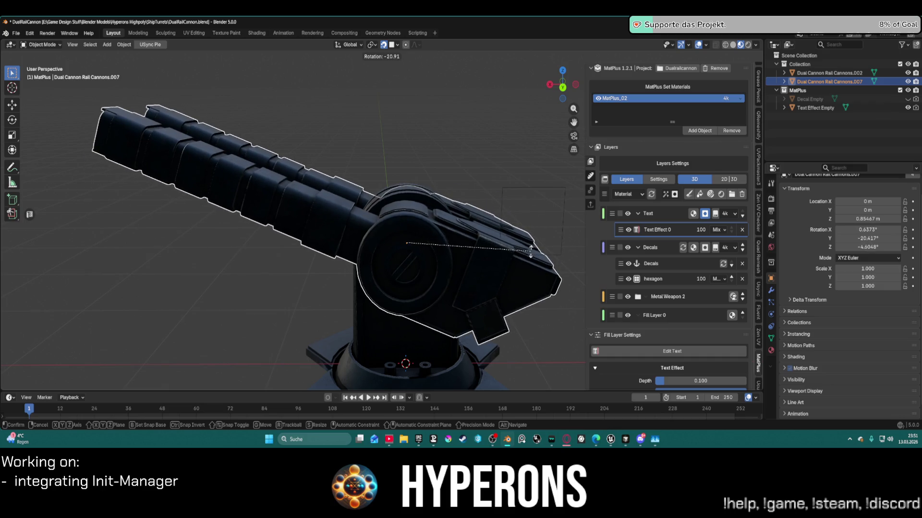
key(y)
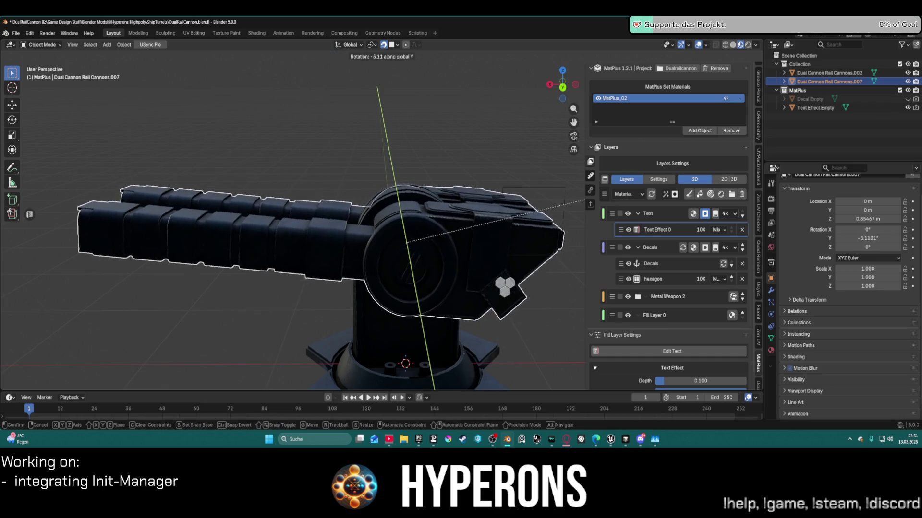
key(Escape)
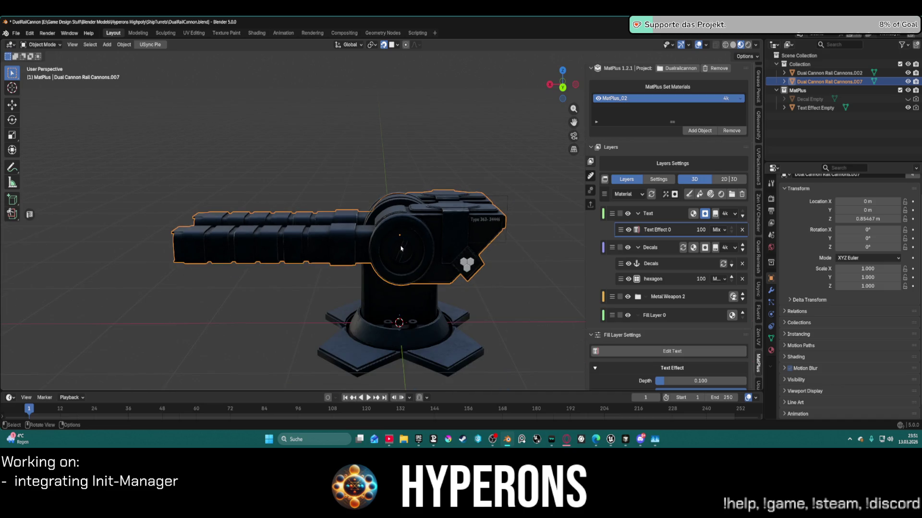
mouse_move(374, 255)
middle_down()
mouse_move(477, 255)
mouse_move(552, 297)
mouse_move(567, 450)
middle_up()
mouse_move(612, 439)
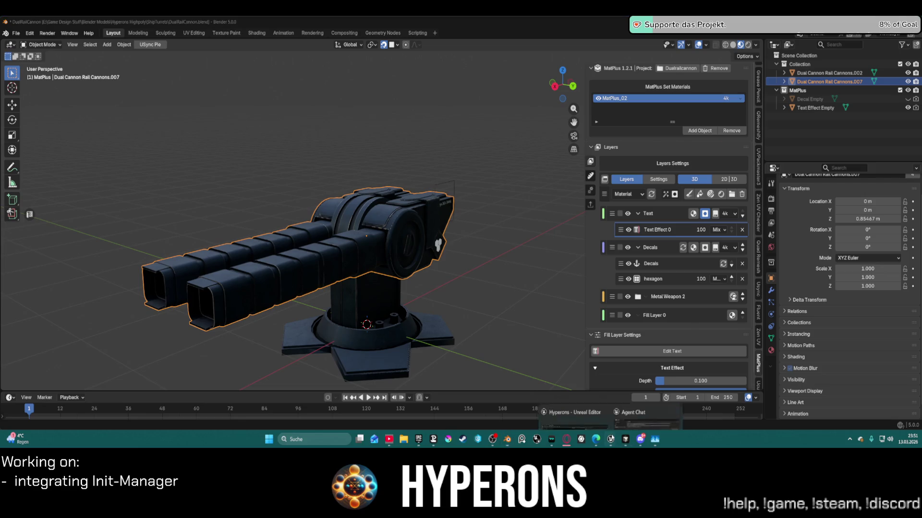
click(634, 406)
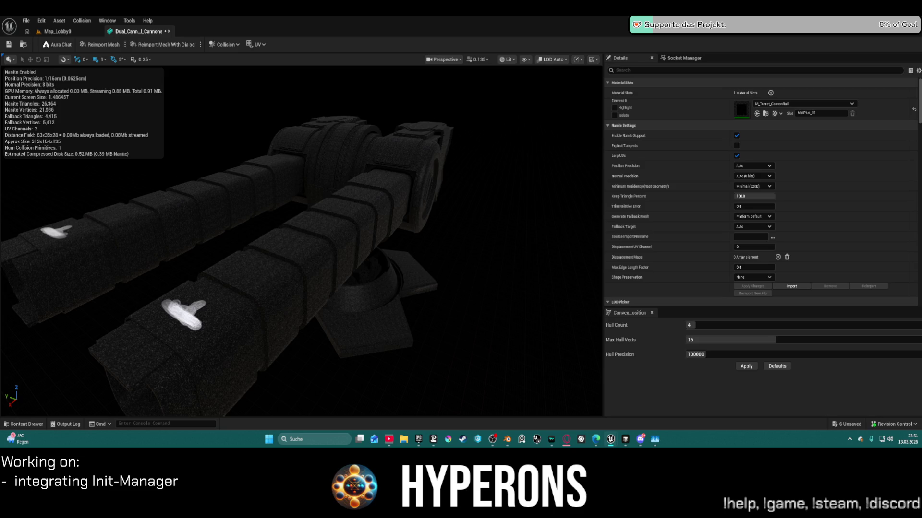
- Switch to the Map_Lobby0 level and open the Content Drawer with Ctrl+Space
click(50, 32)
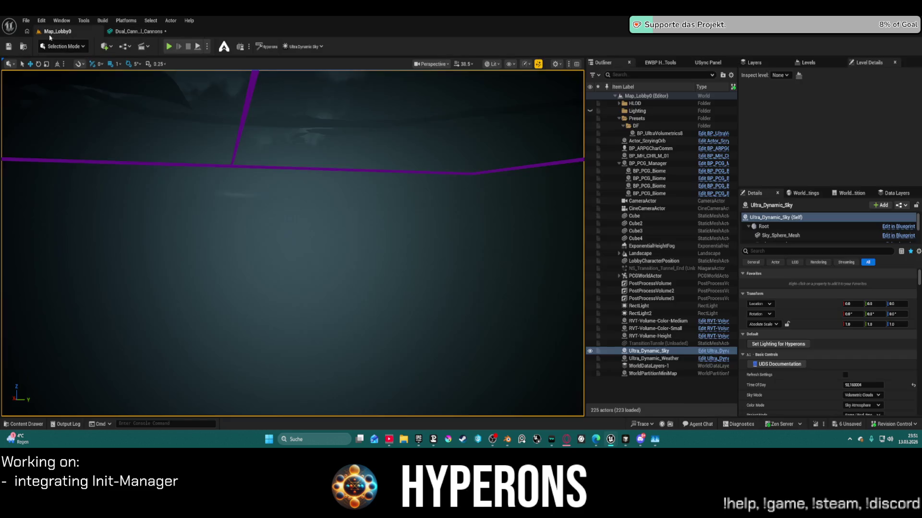
key(ctrl+space)
scroll(79, 306, up, 10)
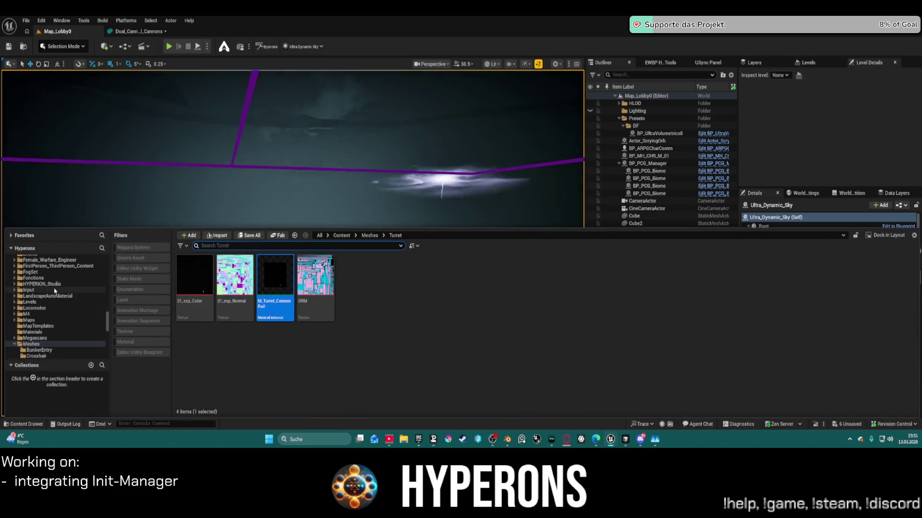
scroll(58, 293, down, 4)
scroll(64, 296, down, 8)
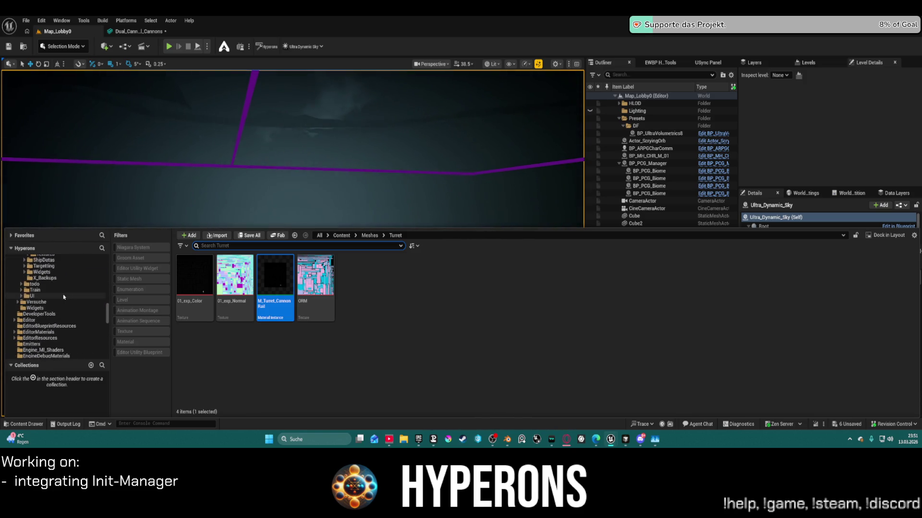
scroll(65, 307, up, 5)
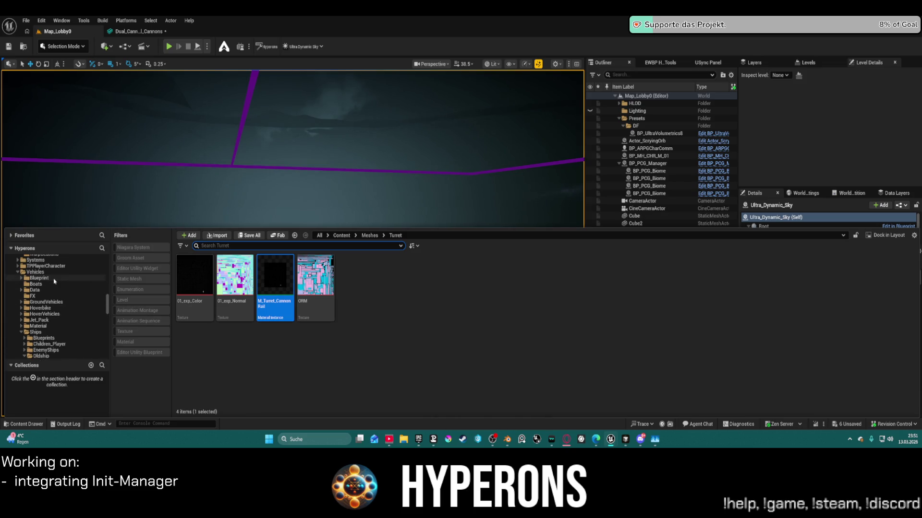
- Browse Vehicles > Blueprint > Weapons and open BP_ShipTurret in the blueprint editor
click(53, 278)
click(190, 276)
double_click(191, 276)
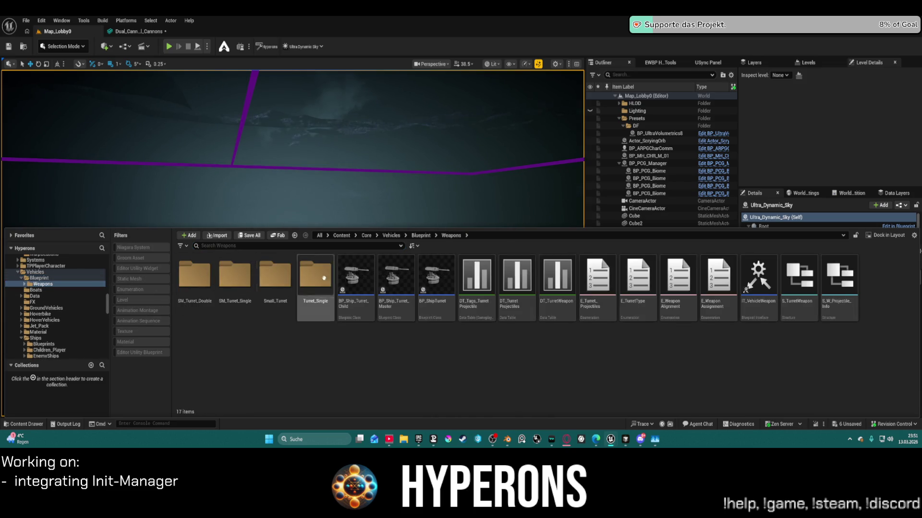
click(443, 274)
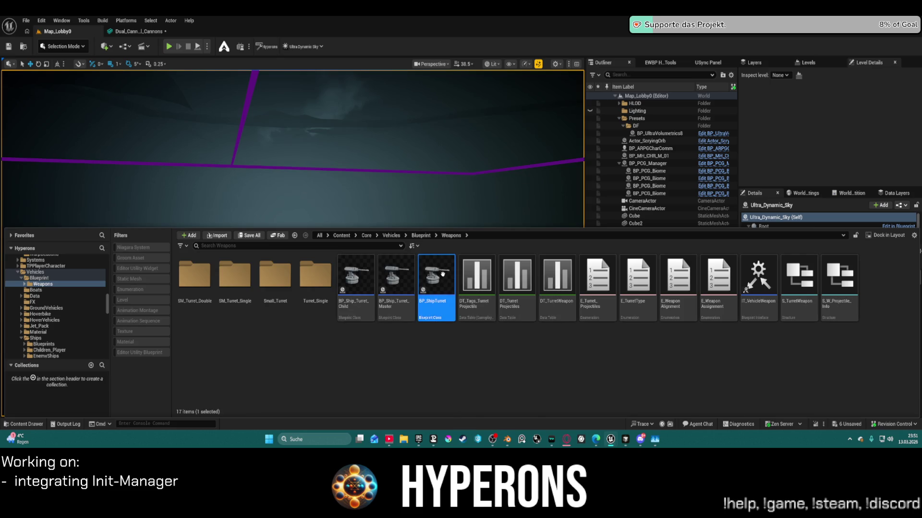
double_click(443, 274)
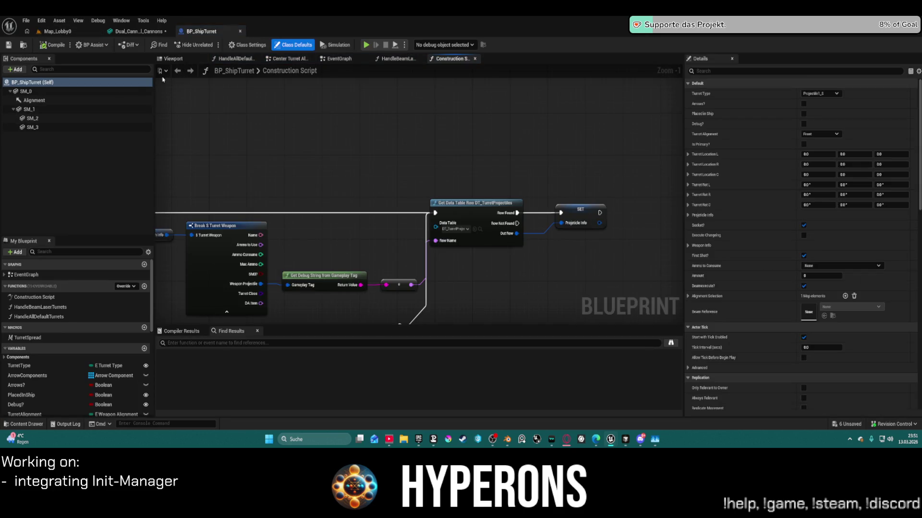
click(173, 59)
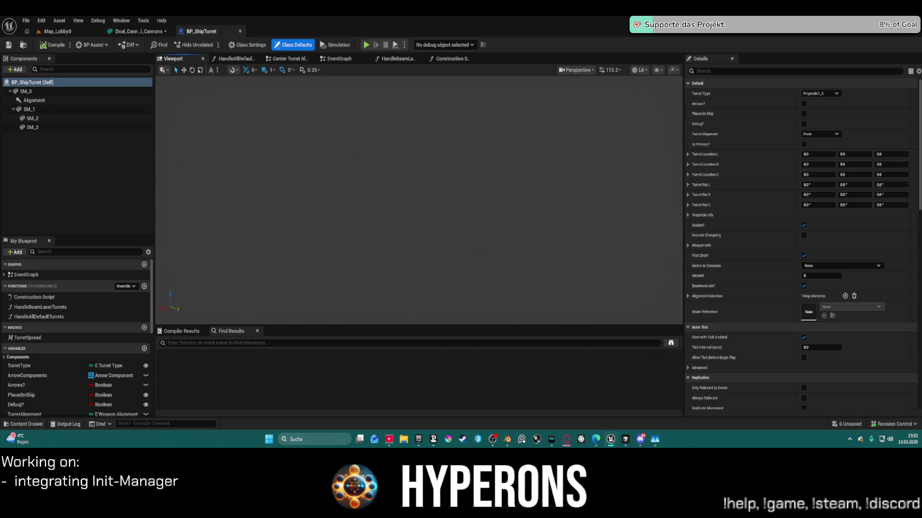
click(77, 118)
click(79, 110)
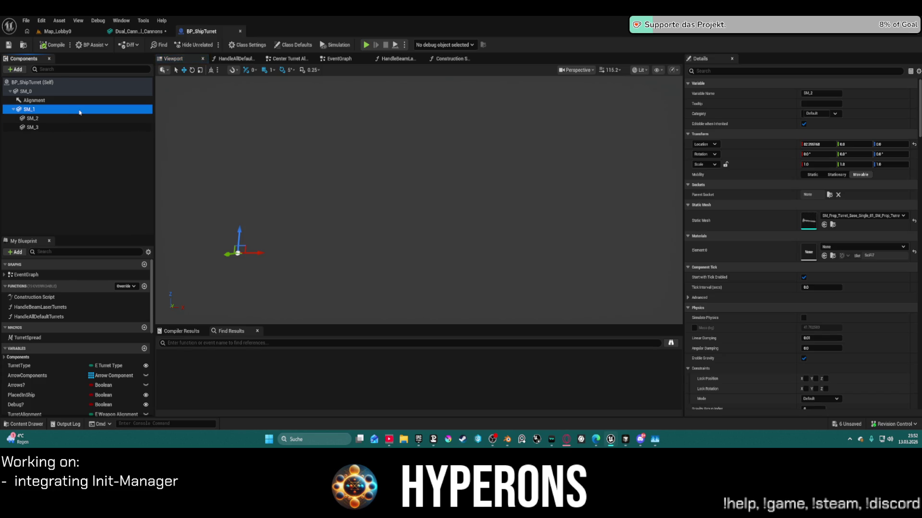
right_drag(253, 217, 260, 221)
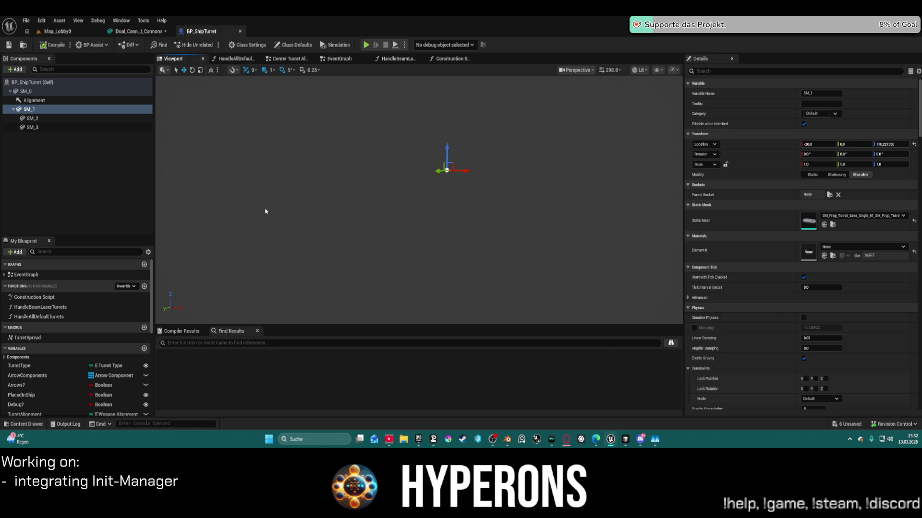
click(27, 91)
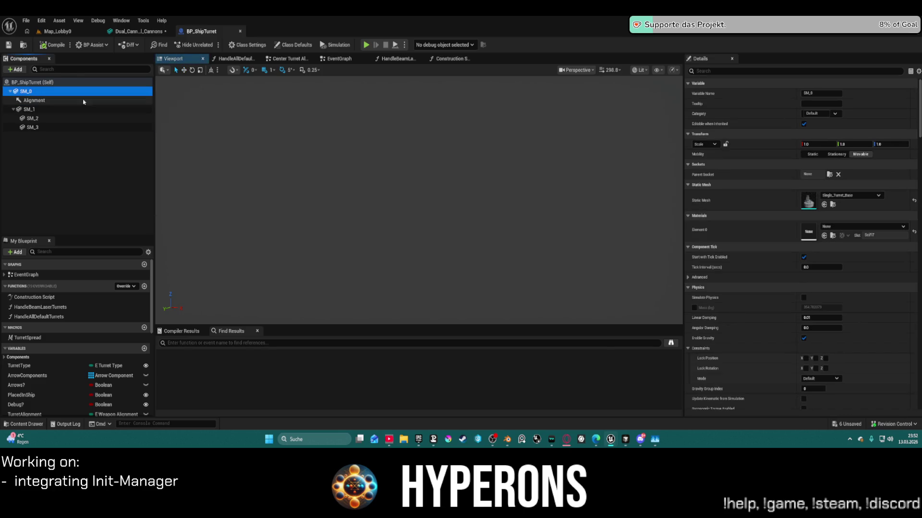
right_drag(439, 144, 439, 144)
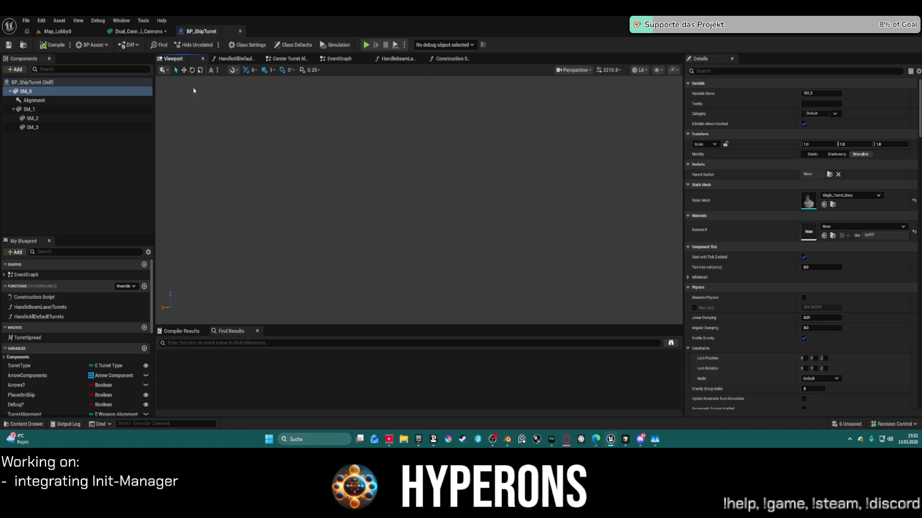
click(30, 110)
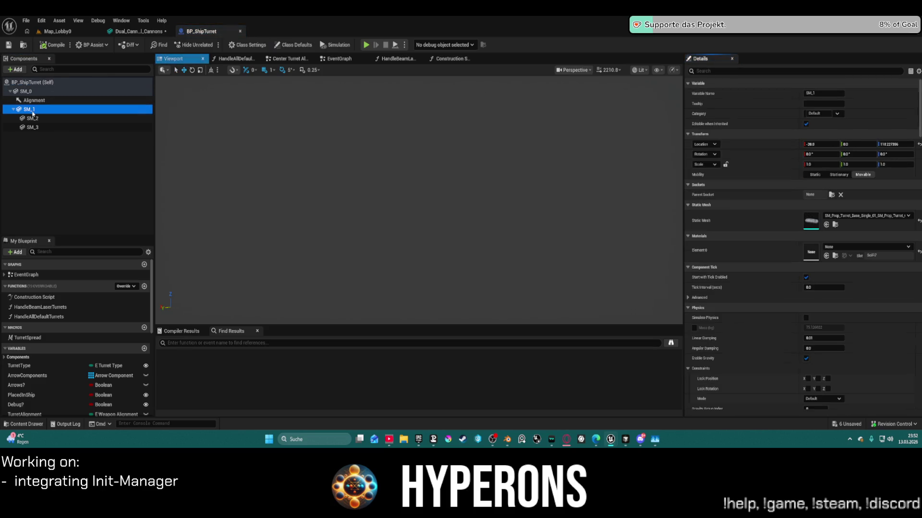
click(32, 118)
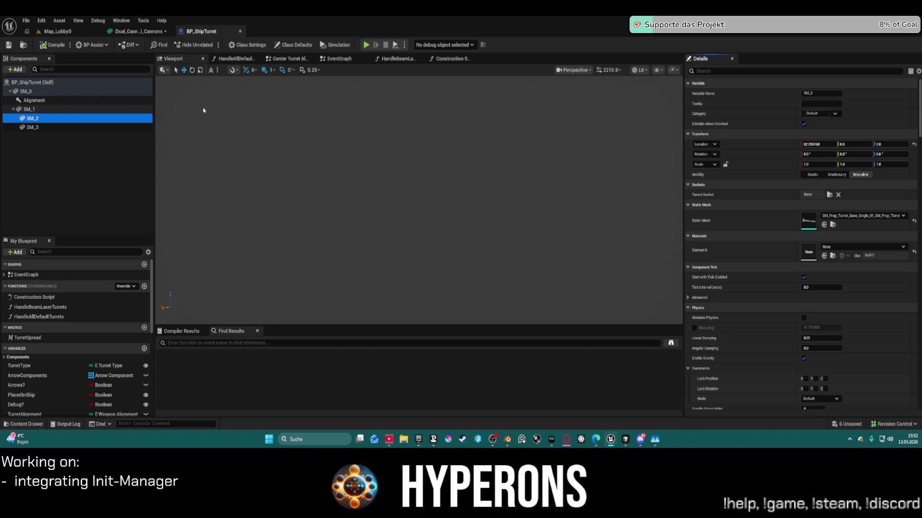
key(f)
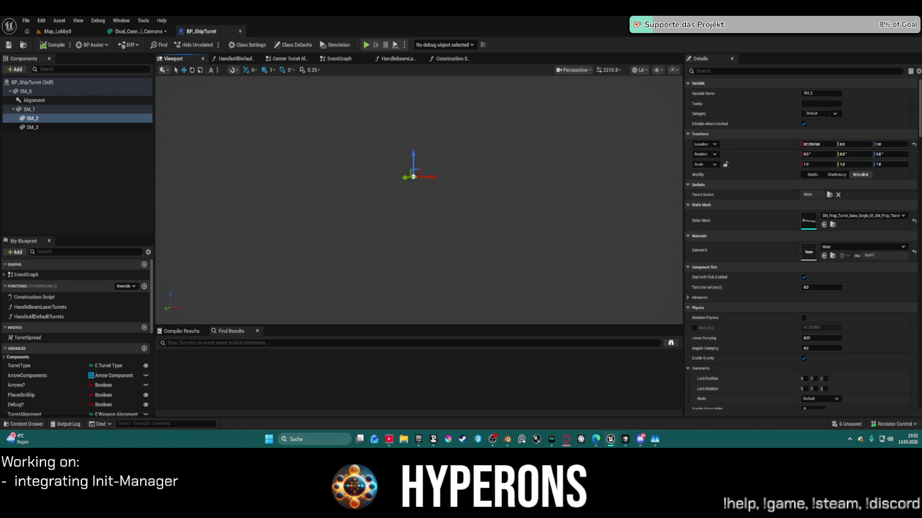
scroll(343, 166, up, 3)
scroll(337, 194, down, 4)
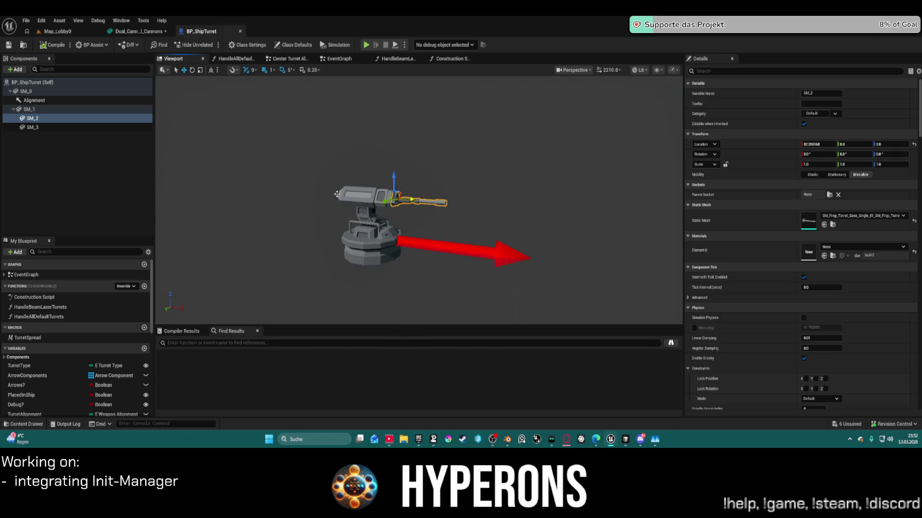
key(f)
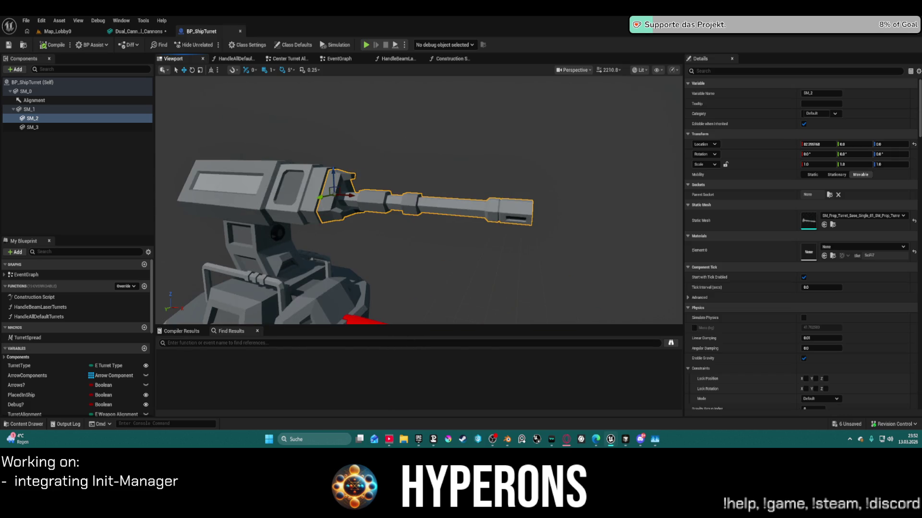
right_drag(379, 164, 365, 192)
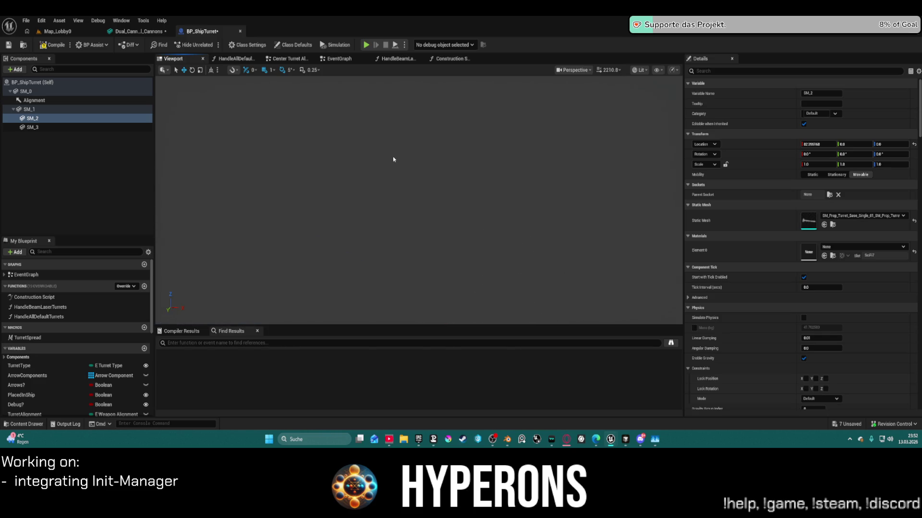
scroll(394, 147, down, 10)
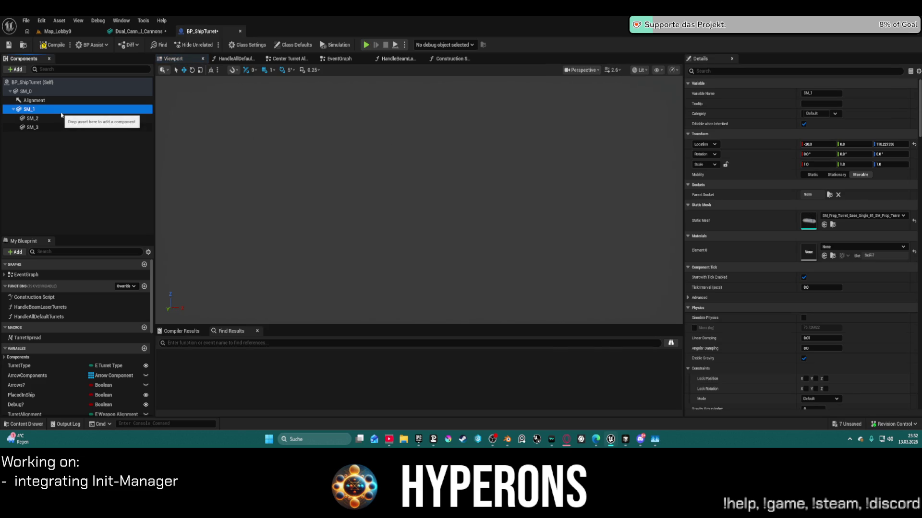
- Inspect the SM_3, SM_1, Alignment and SM_0 components in the Components panel
click(50, 128)
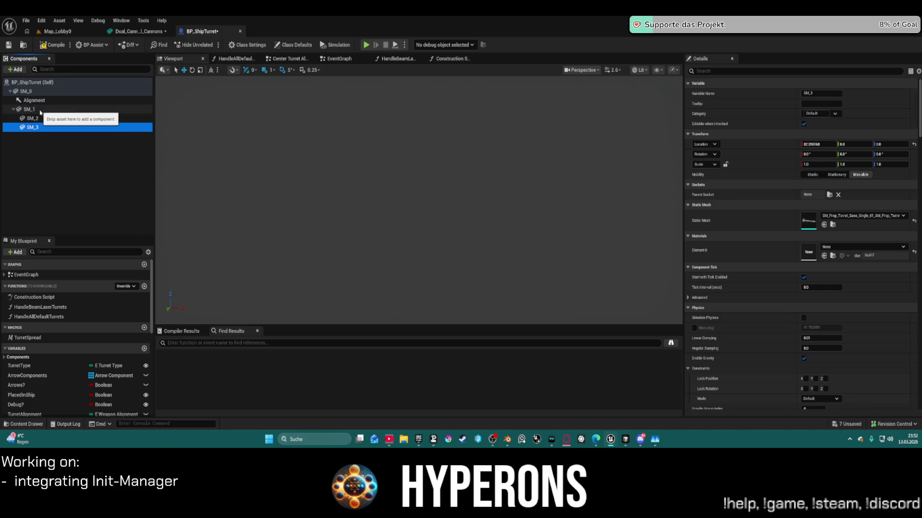
click(41, 111)
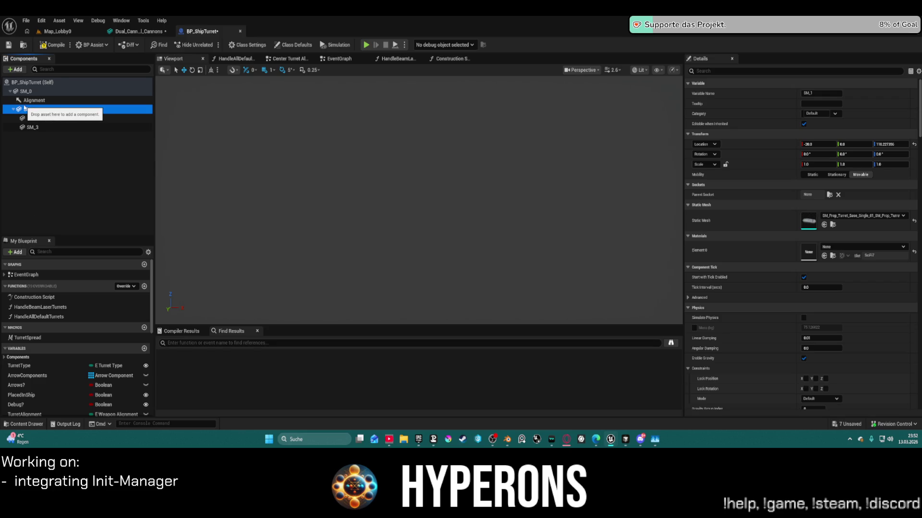
click(33, 100)
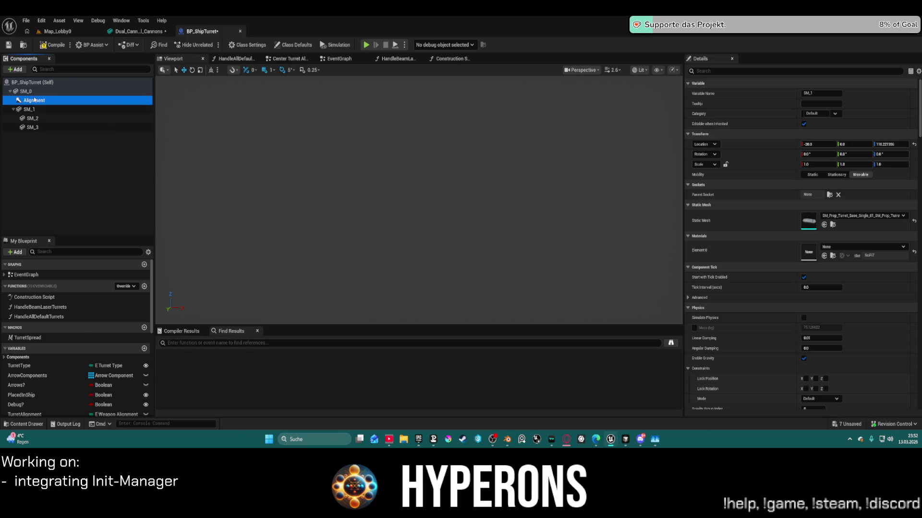
click(26, 91)
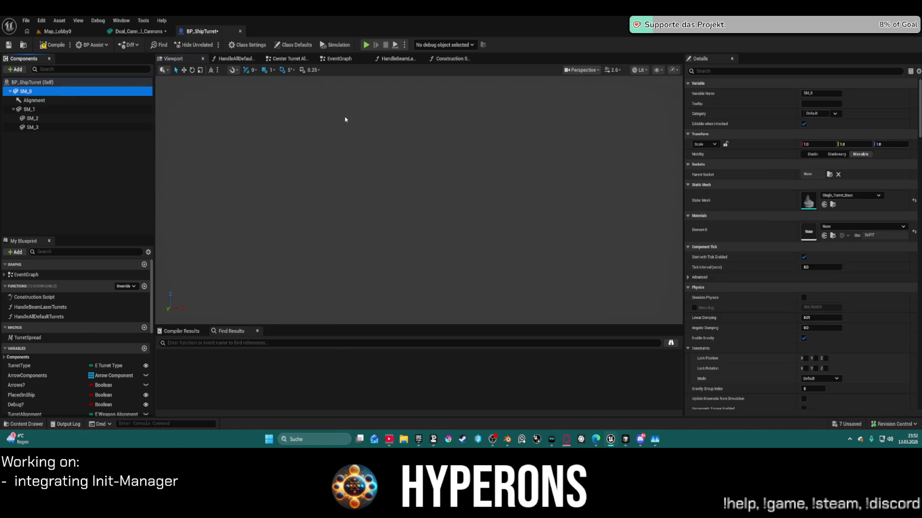
- Frame the SM_0 turret base with F, then orbit and zoom to show turret, base and cannon
right_drag(357, 126, 370, 126)
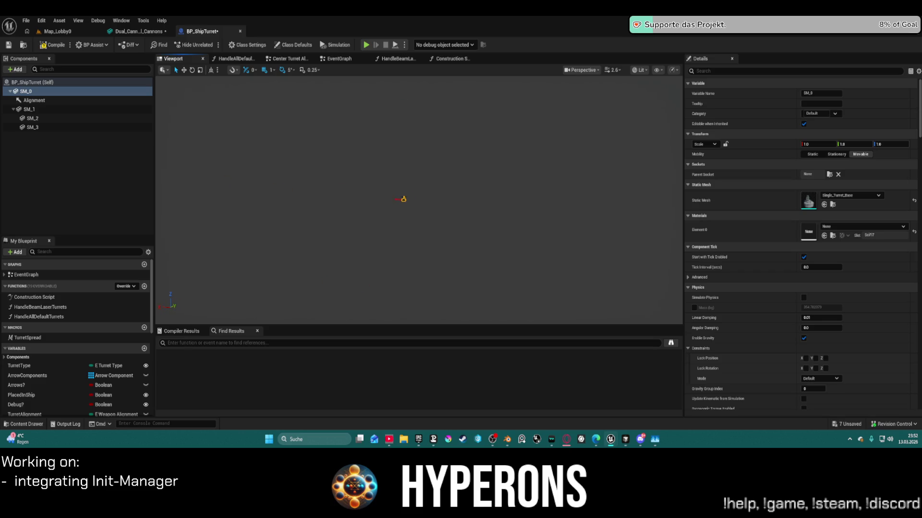
key(f)
scroll(284, 134, up, 5)
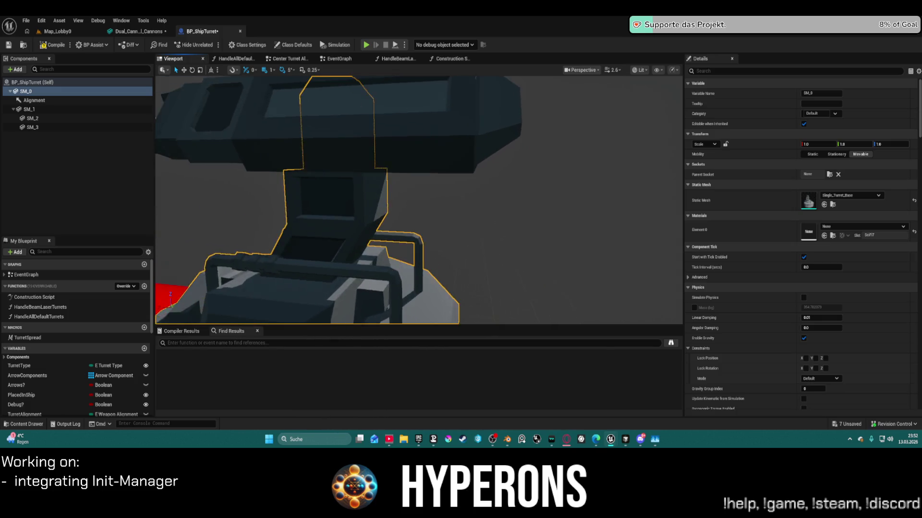
scroll(330, 139, down, 10)
alt+drag(331, 139, 451, 140)
scroll(419, 201, up, 5)
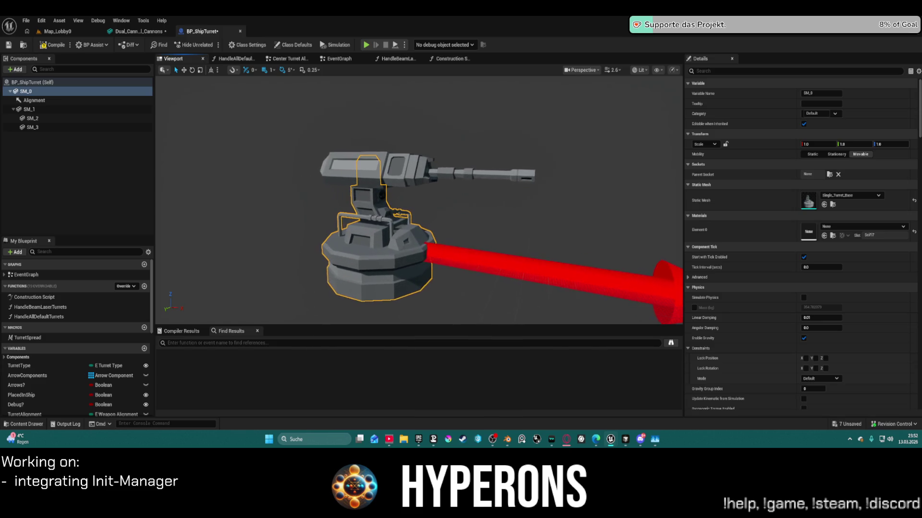
scroll(419, 201, down, 2)
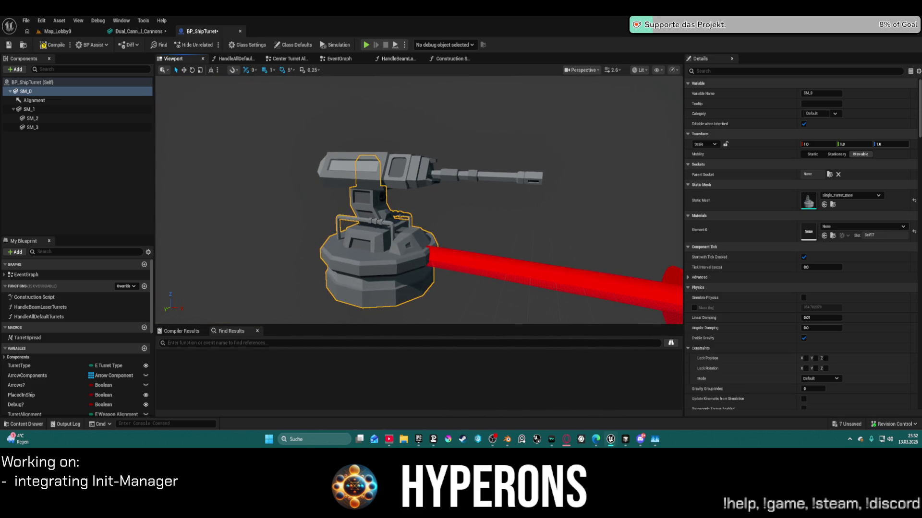
scroll(416, 224, down, 4)
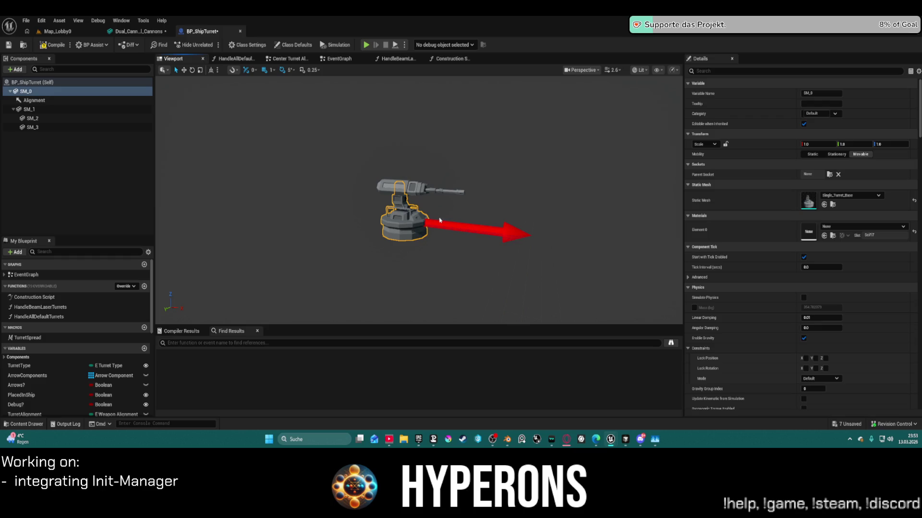
scroll(432, 245, up, 6)
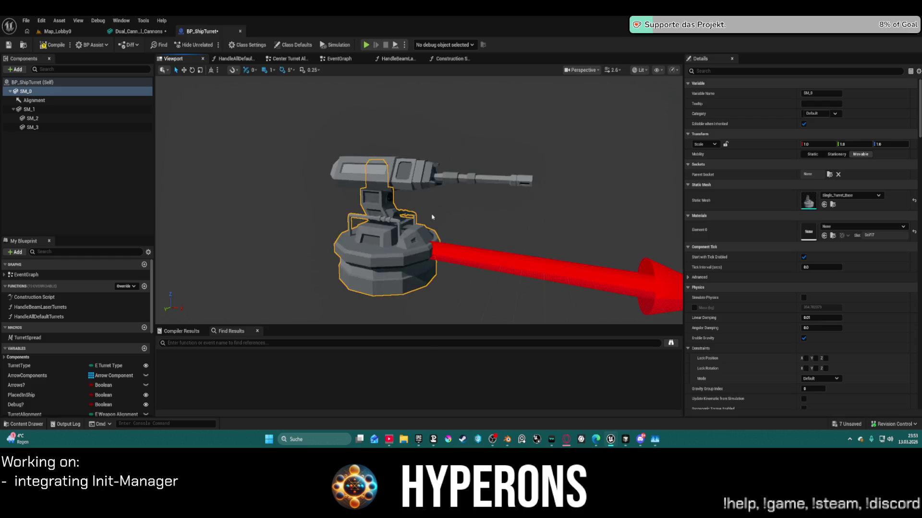
scroll(425, 269, down, 3)
- Switch to Blender, orbit around the dual rail cannon, stay in Object Mode, and deselect it
click(507, 439)
right_click(379, 289)
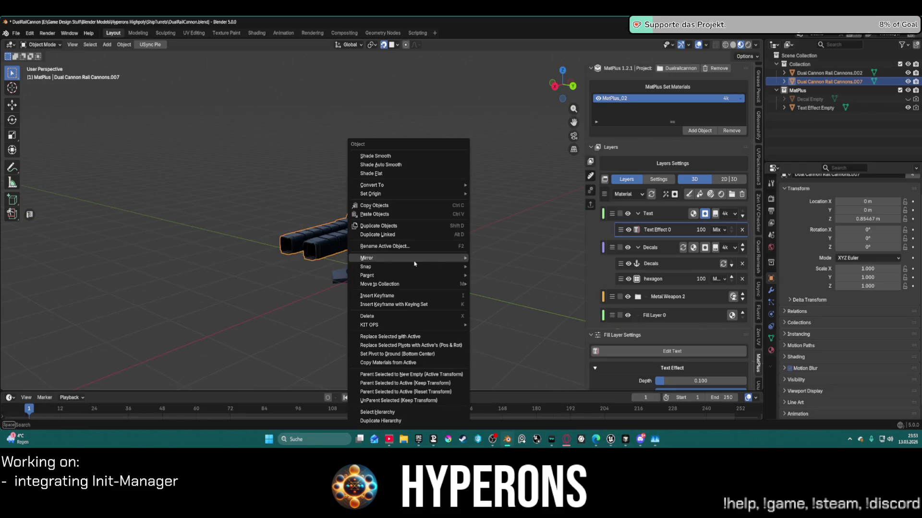
middle_drag(430, 197, 489, 192)
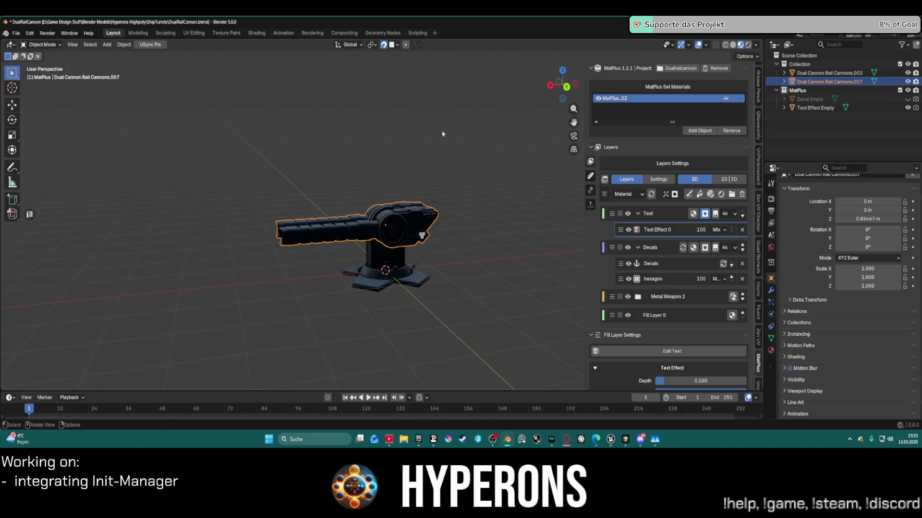
key(ctrl+Tab)
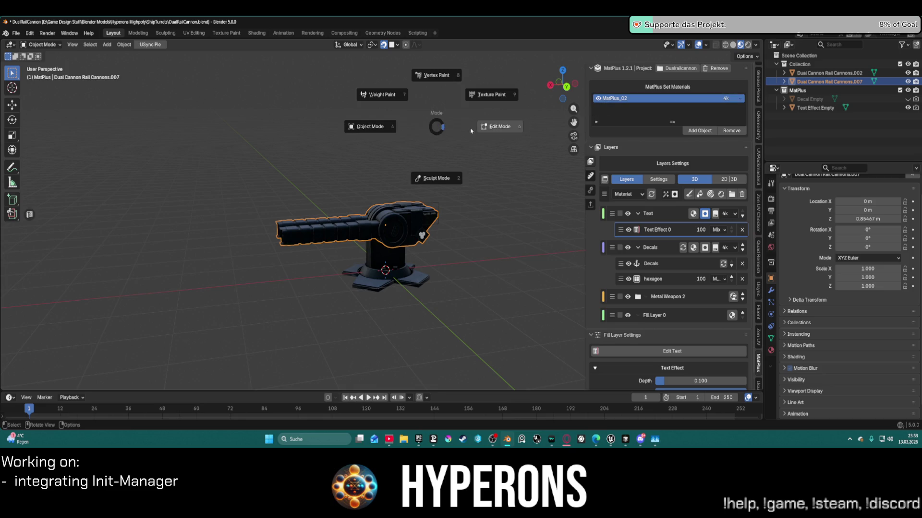
click(435, 130)
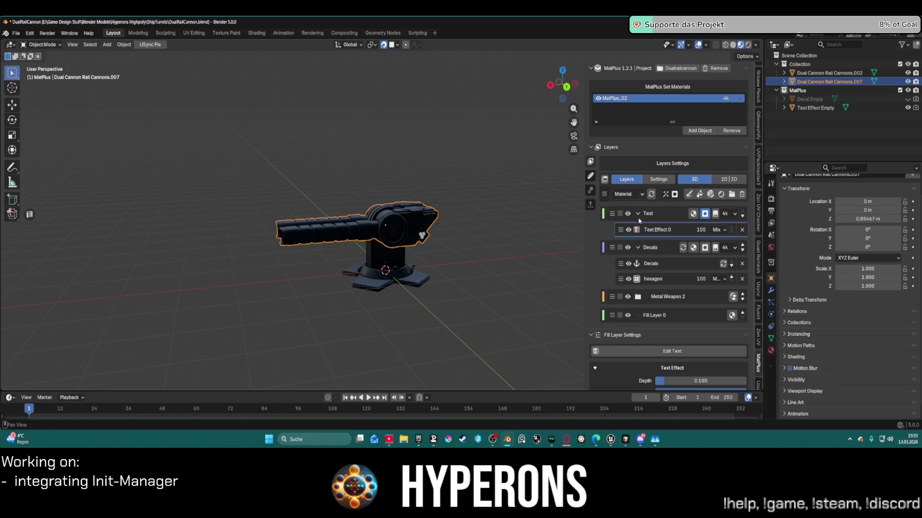
scroll(424, 283, up, 2)
key(ctrl+Tab)
click(380, 280)
click(460, 283)
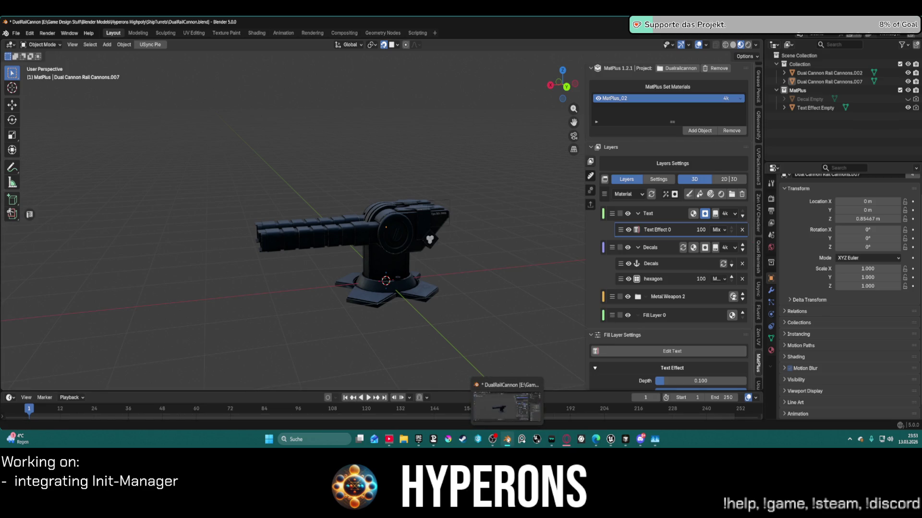
- Open the recent Spaceship Weapons file, frame the MisselTurret Head, and orbit around it
right_click(507, 439)
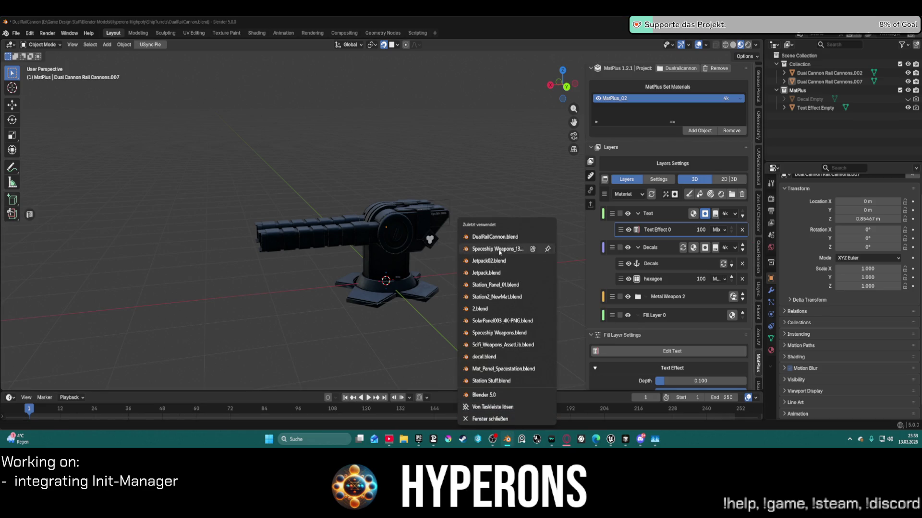
click(499, 251)
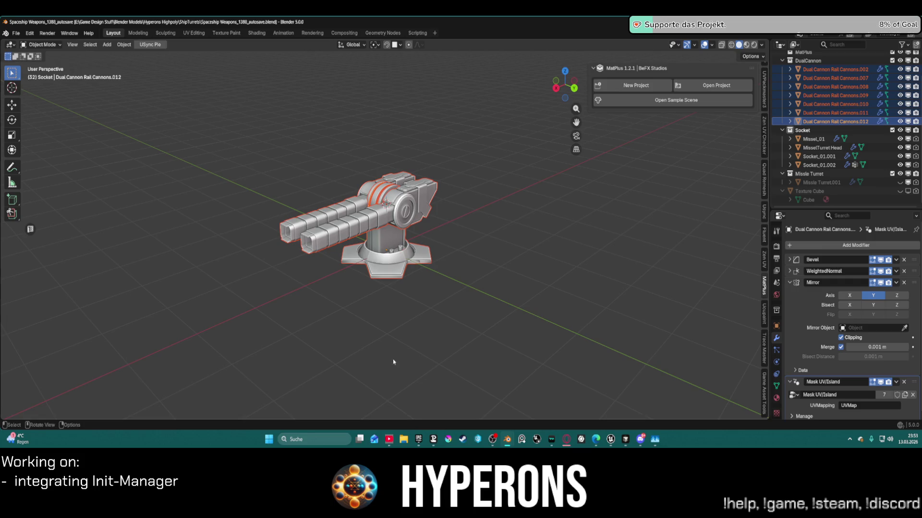
click(822, 148)
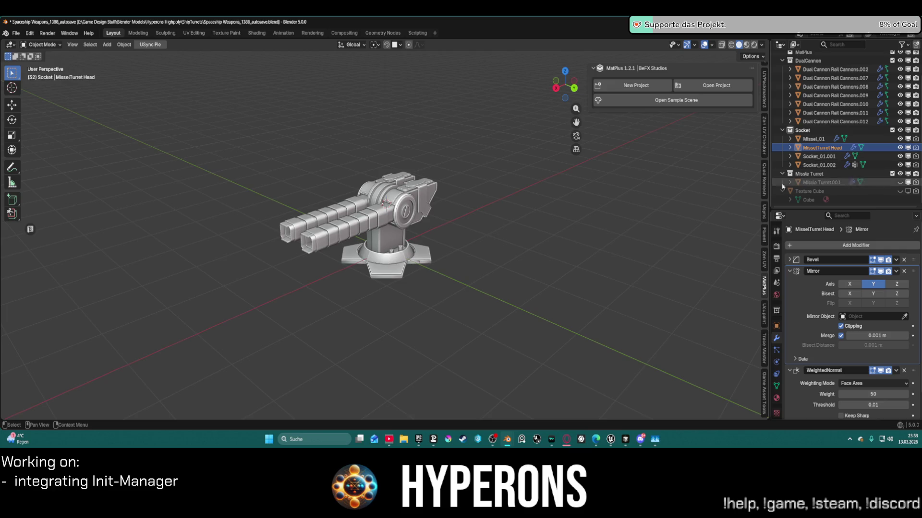
key(KP_Decimal)
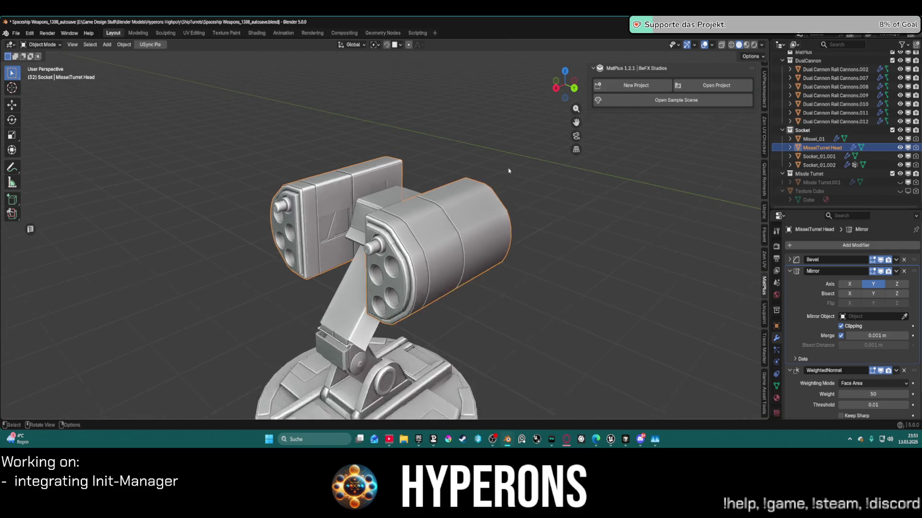
scroll(525, 204, down, 3)
mouse_move(525, 204)
middle_down()
mouse_move(517, 219)
mouse_move(257, 264)
mouse_move(417, 227)
mouse_move(577, 234)
middle_up()
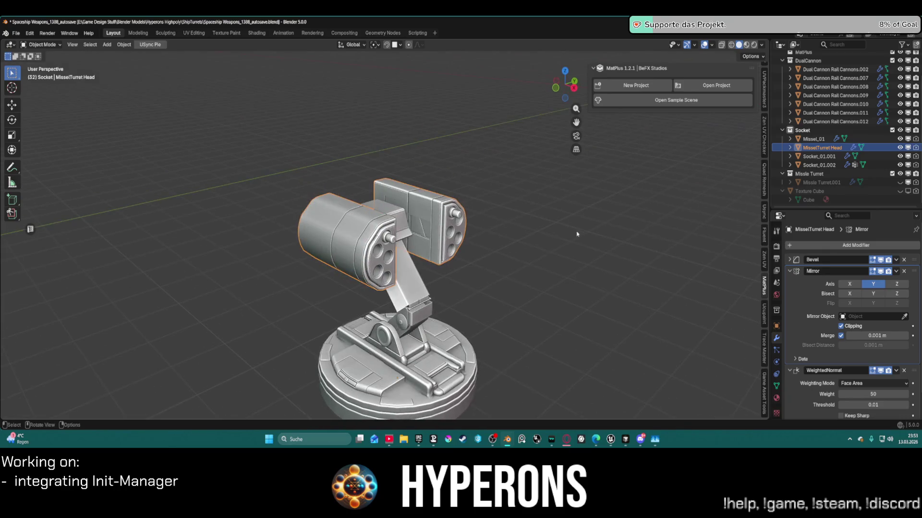
mouse_move(513, 281)
middle_down()
mouse_move(559, 264)
mouse_move(552, 251)
mouse_move(530, 255)
middle_up()
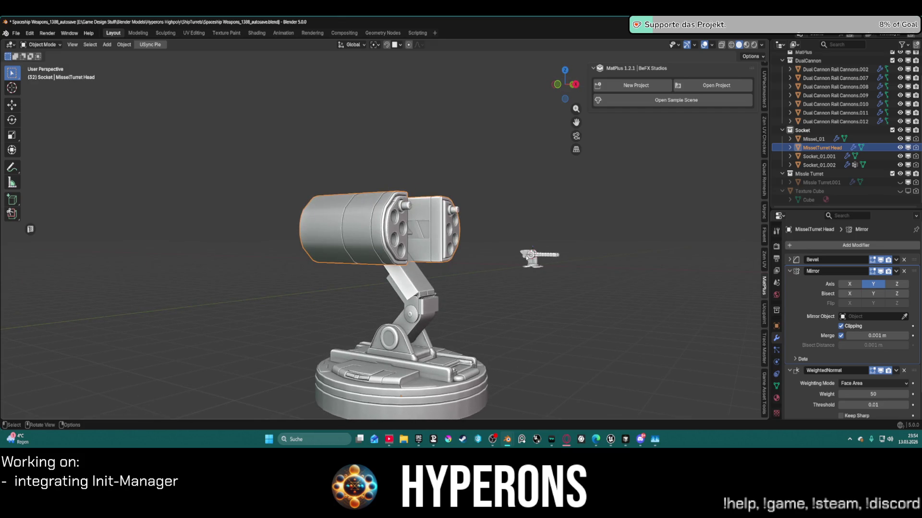
- Switch back to the Unreal Editor window from the taskbar
mouse_move(655, 439)
click(611, 442)
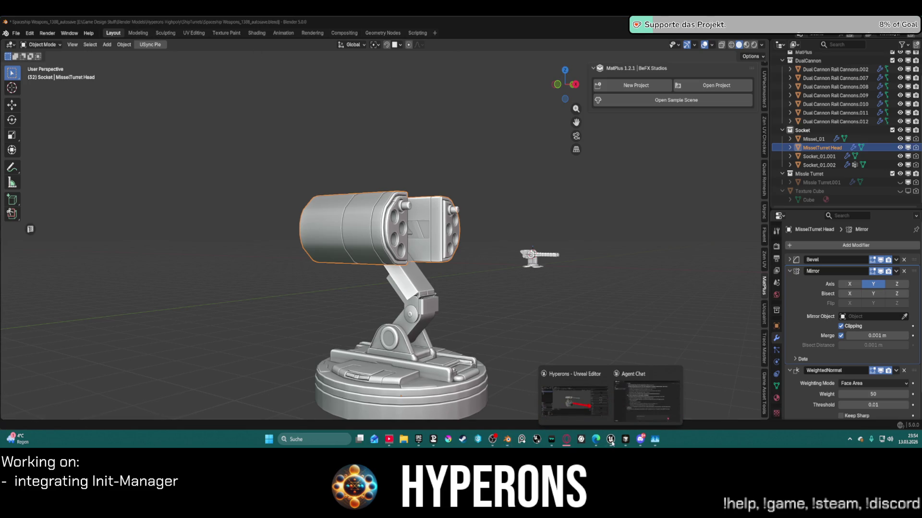
click(575, 412)
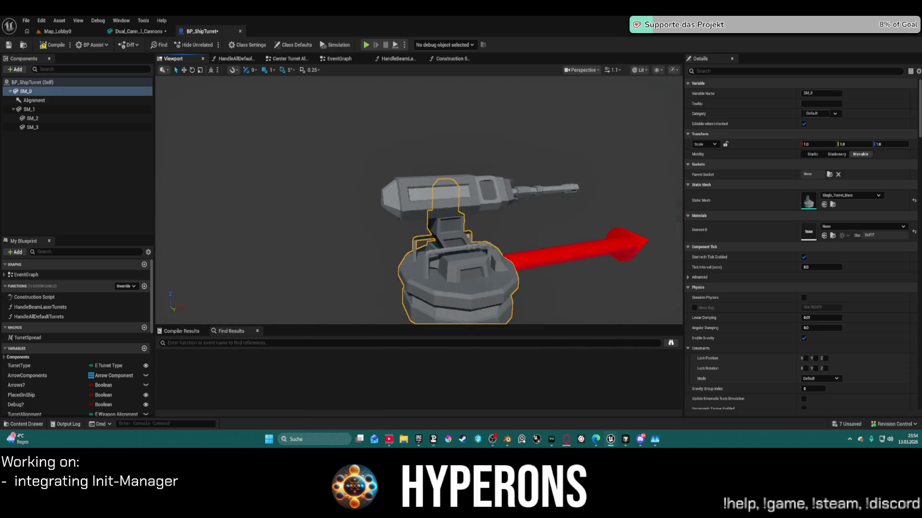
- Open the SM_Turret_Double turret meshes folder in the Content Drawer, then switch to Blender
scroll(432, 251, up, 4)
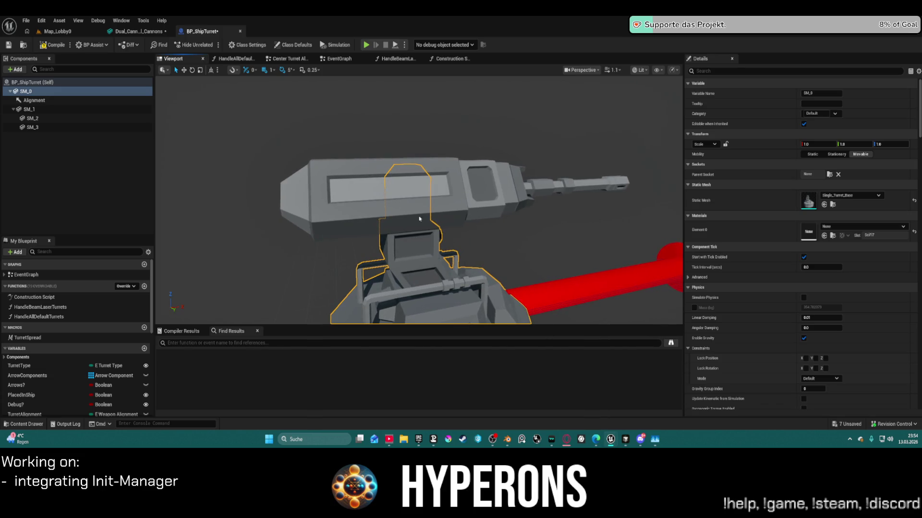
scroll(416, 192, down, 4)
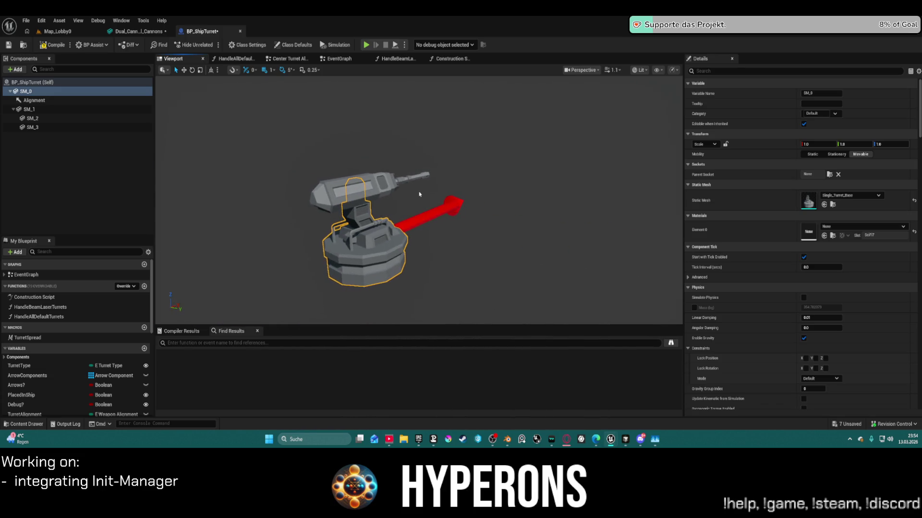
key(ctrl+space)
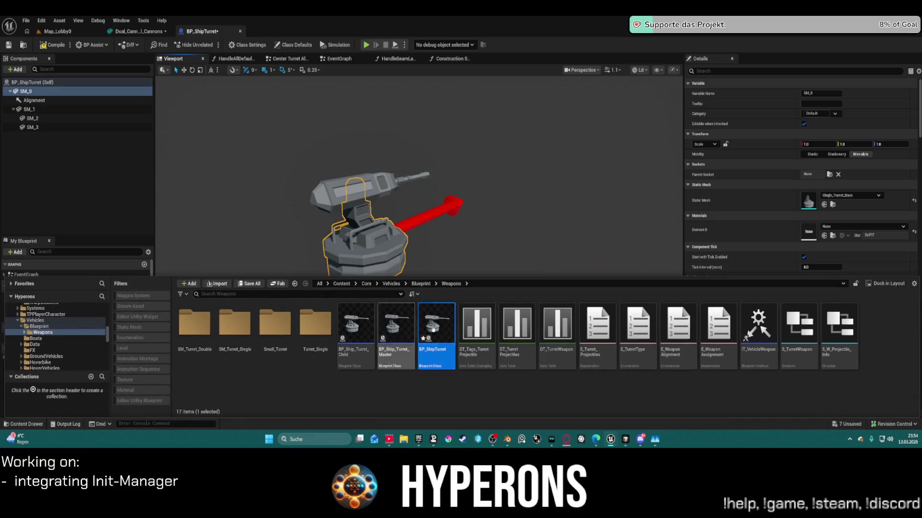
mouse_move(358, 322)
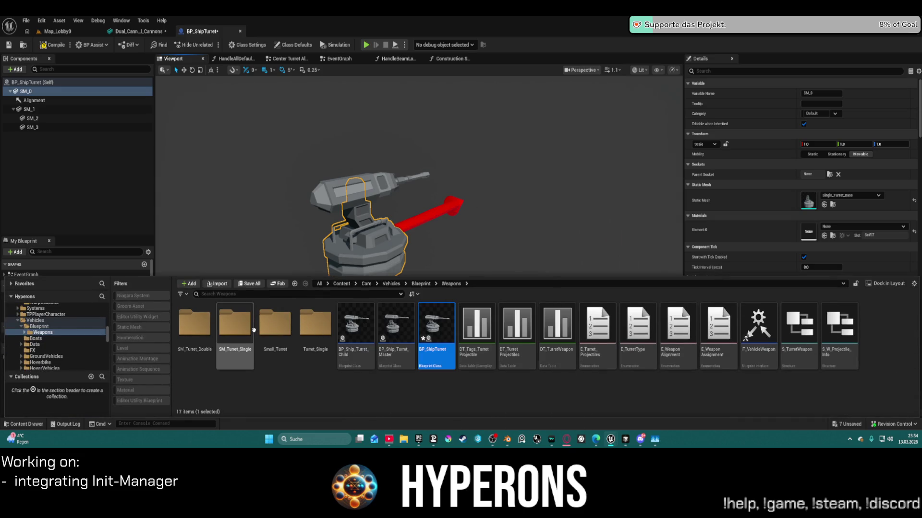
click(196, 326)
double_click(196, 325)
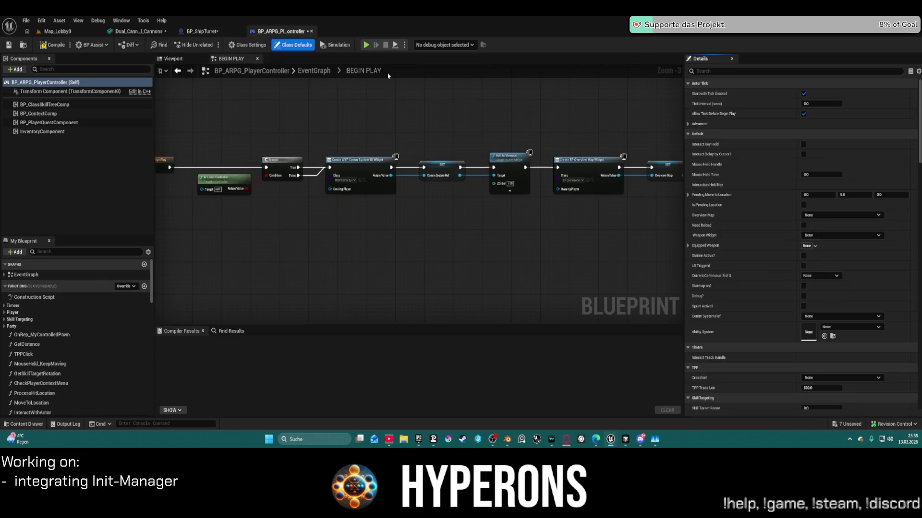
mouse_move(507, 440)
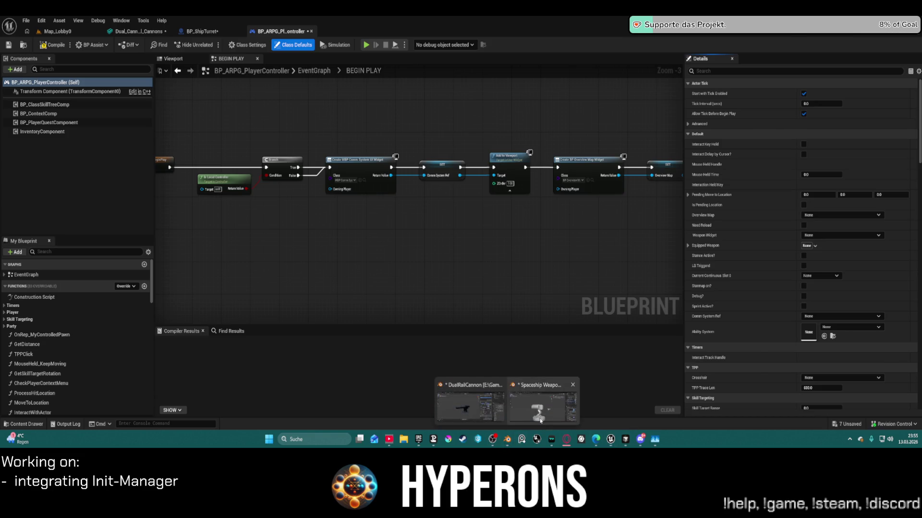
click(543, 401)
- Select the turret's round base, try a Z-axis rotation, and orbit to view it from above
click(424, 393)
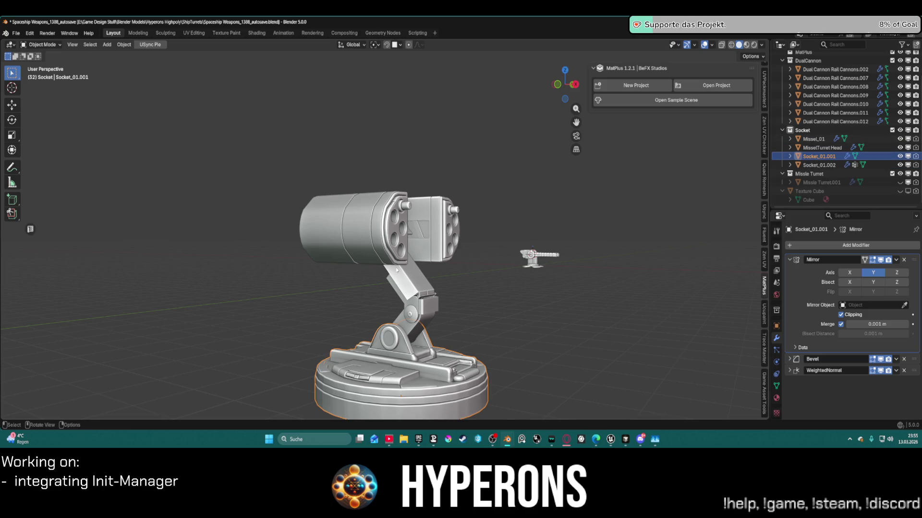
key(r)
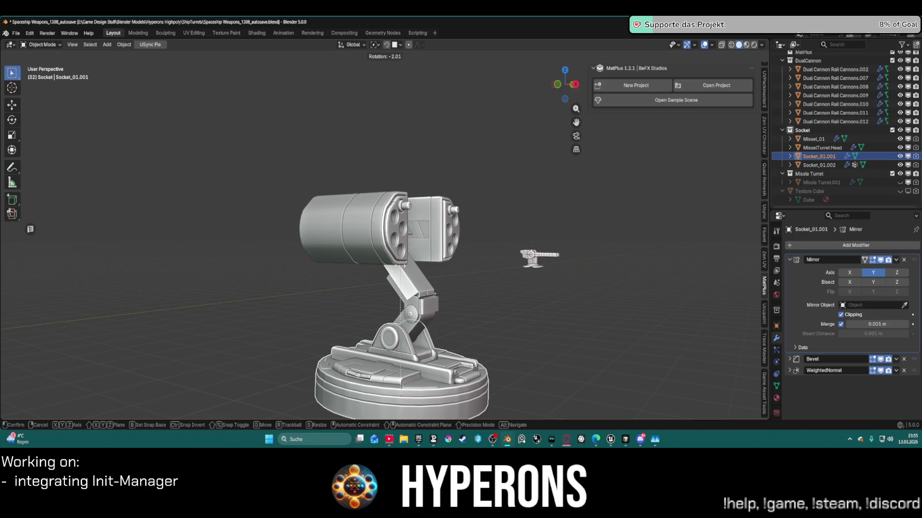
key(z)
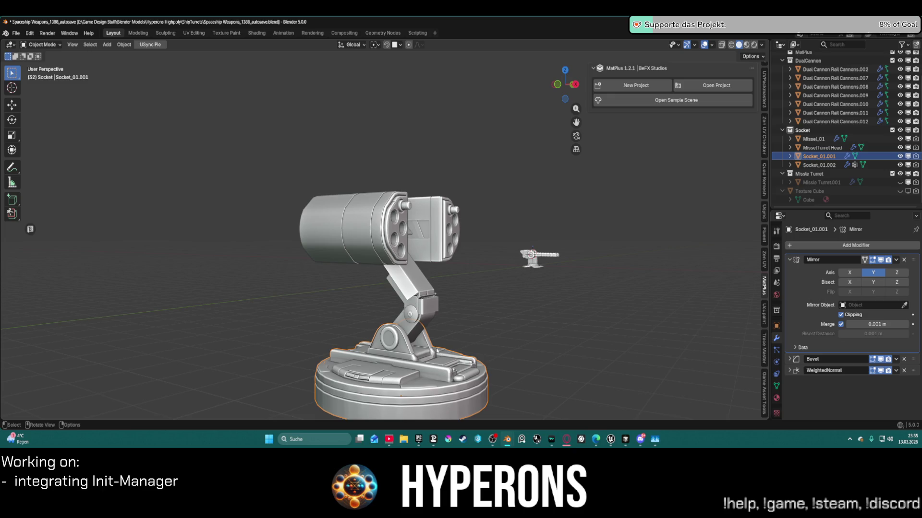
key(z)
mouse_move(400, 396)
middle_down()
mouse_move(691, 365)
mouse_move(556, 399)
mouse_move(539, 321)
mouse_move(445, 338)
mouse_move(358, 336)
middle_up()
scroll(549, 326, up, 3)
scroll(357, 335, down, 5)
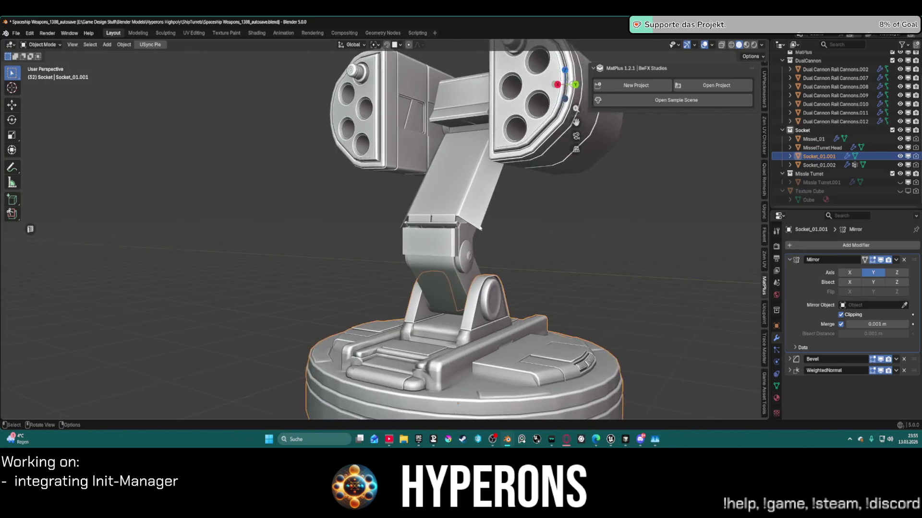
- Close the Spaceship Weapons Blender window from the taskbar preview, bringing up the save prompt
mouse_move(509, 441)
click(572, 385)
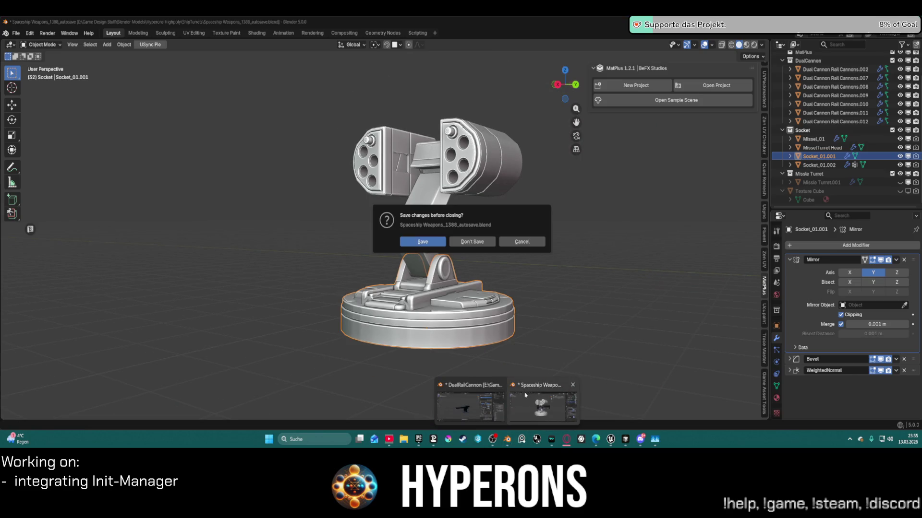
click(472, 243)
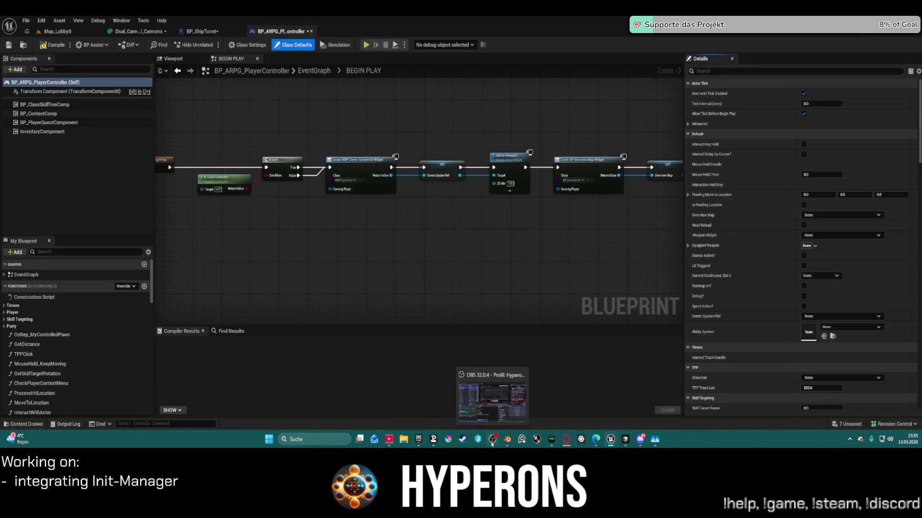
- Switch to the DualRailCannon Blender window and orbit in for a closer view of the turret
mouse_move(610, 441)
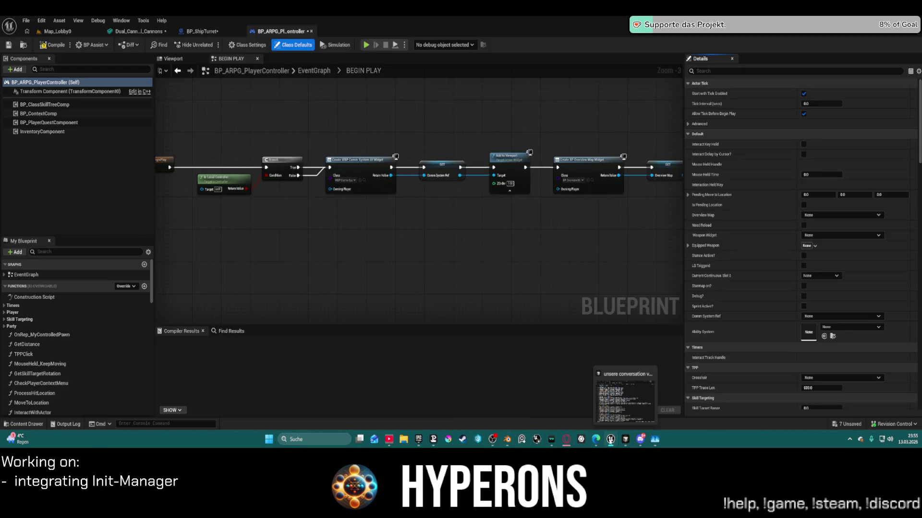
click(507, 440)
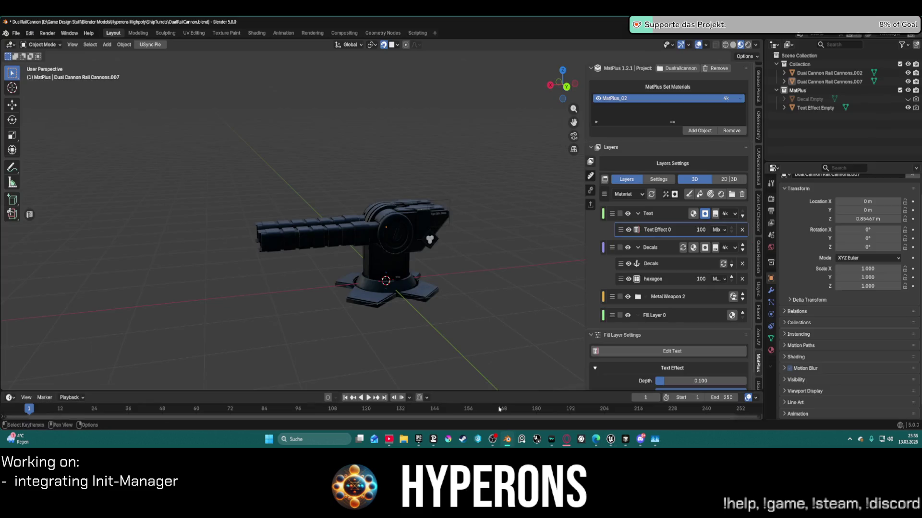
scroll(442, 308, up, 2)
mouse_move(442, 308)
middle_down()
mouse_move(477, 270)
mouse_move(378, 169)
mouse_move(397, 258)
mouse_move(461, 220)
mouse_move(408, 200)
mouse_move(173, 204)
mouse_move(597, 249)
middle_up()
scroll(480, 209, up, 3)
scroll(490, 200, up, 5)
scroll(597, 249, down, 1)
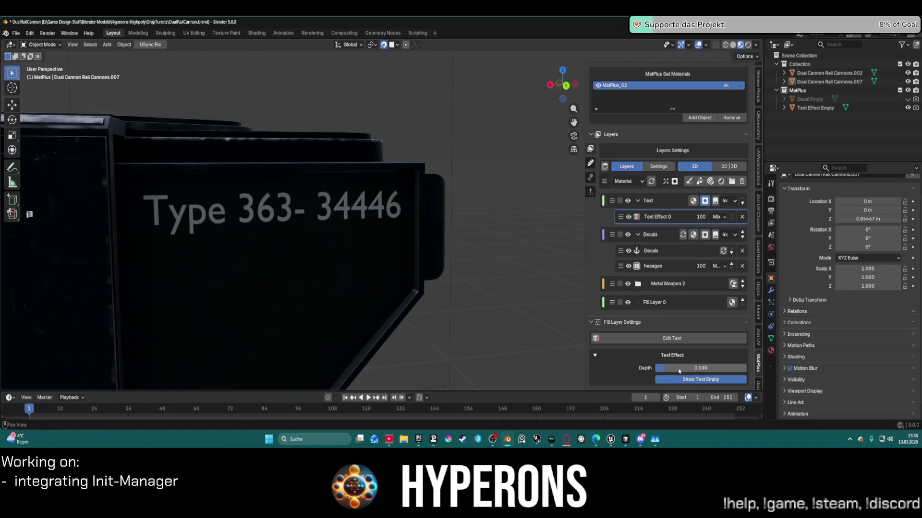
mouse_move(680, 368)
mouse_down()
mouse_move(744, 368)
mouse_move(691, 368)
mouse_up()
- Try deeper Type 363- 34446 text effect depths up to 1.000, then set the depth to 0.1
mouse_move(552, 261)
middle_down()
mouse_move(392, 263)
mouse_move(360, 243)
mouse_move(307, 244)
middle_up()
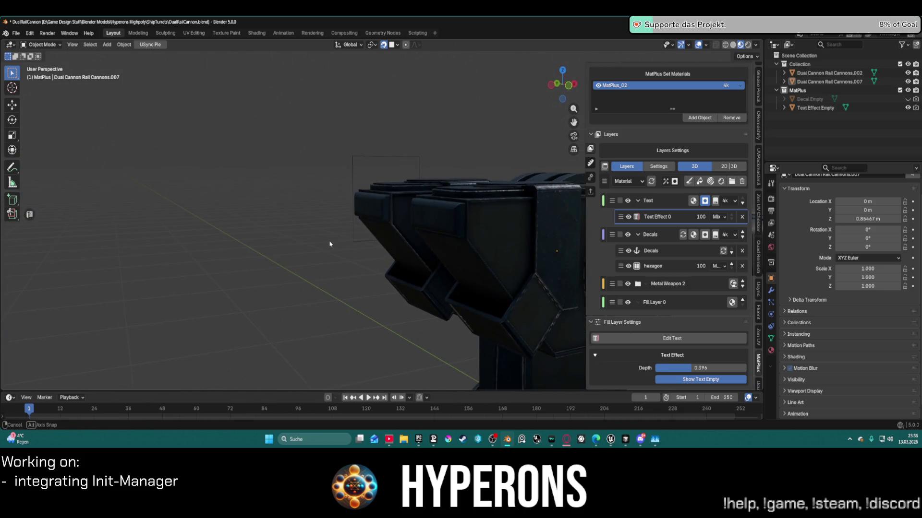
mouse_move(692, 369)
mouse_down()
mouse_move(749, 368)
mouse_move(655, 368)
mouse_move(747, 368)
mouse_move(667, 370)
mouse_up()
click(693, 371)
text(0.1)
key(Return)
- Raise the text depth to 1.000 once more, reset it to 0.1, and orbit to the barrels
middle_drag(566, 288, 292, 243)
drag(654, 368, 745, 361)
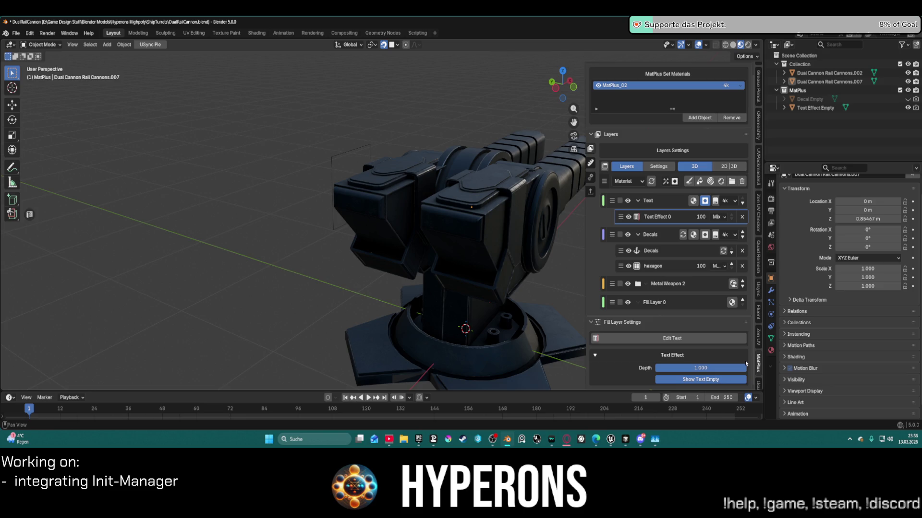
click(712, 369)
key(BackSpace)
text(0.1)
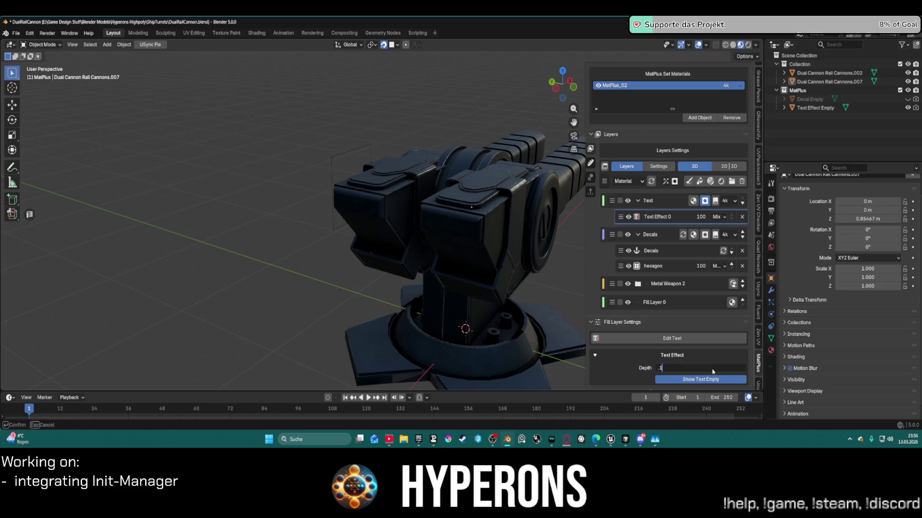
key(Return)
mouse_move(480, 288)
middle_down()
mouse_move(636, 280)
mouse_move(244, 172)
mouse_move(378, 169)
mouse_move(407, 192)
middle_up()
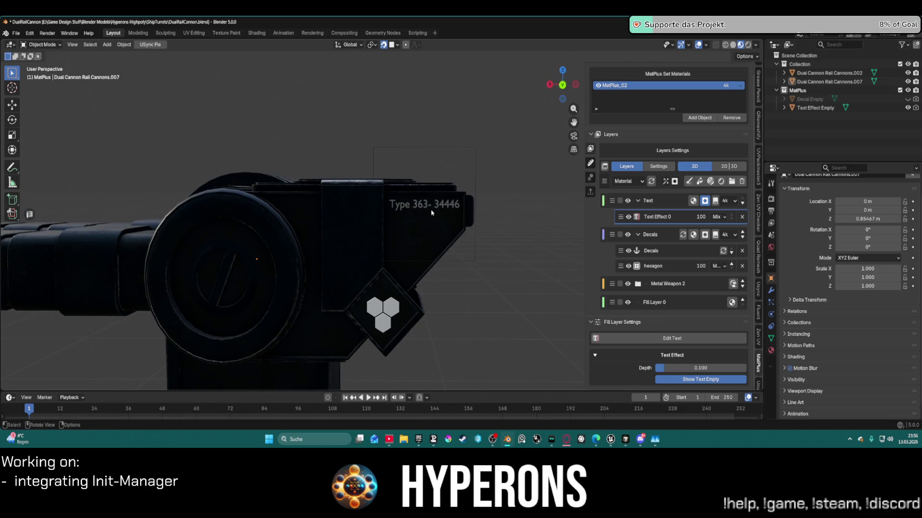
scroll(408, 206, up, 2)
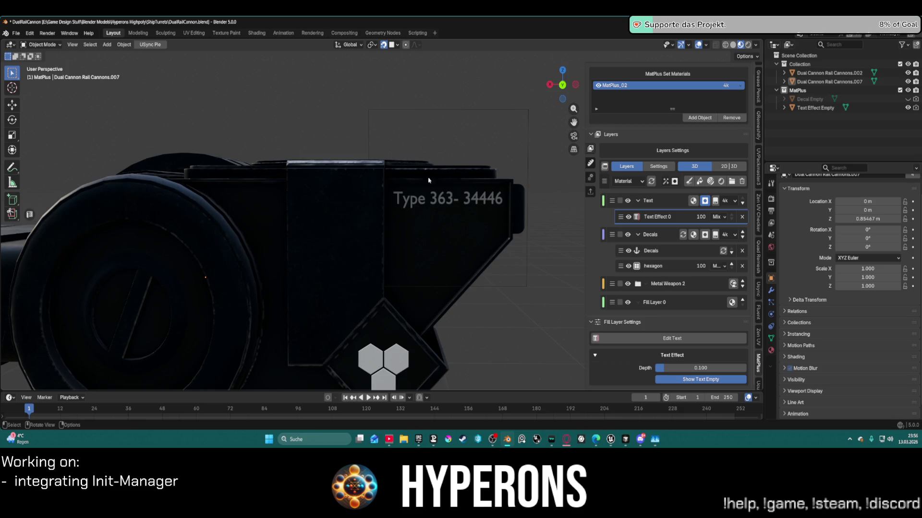
click(29, 33)
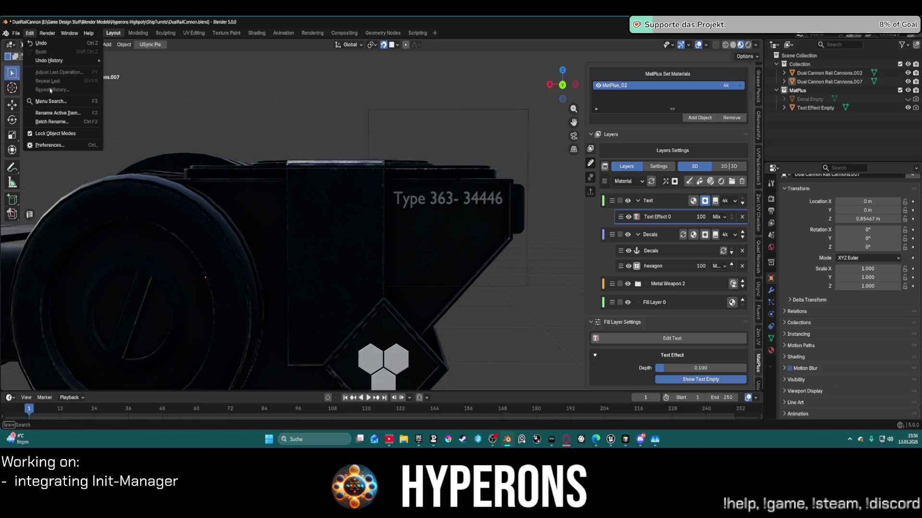
- Open Preferences and browse the System, save/revert options and File Paths sections
click(69, 148)
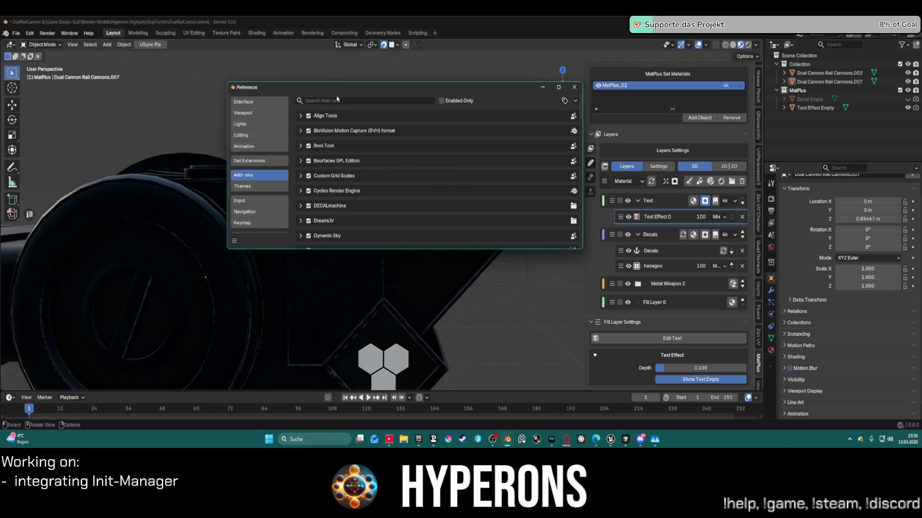
scroll(252, 204, down, 2)
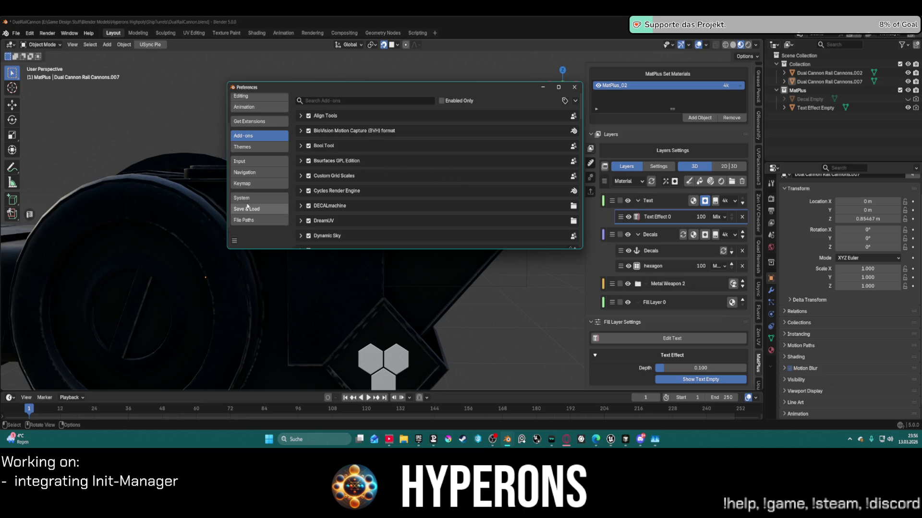
click(256, 199)
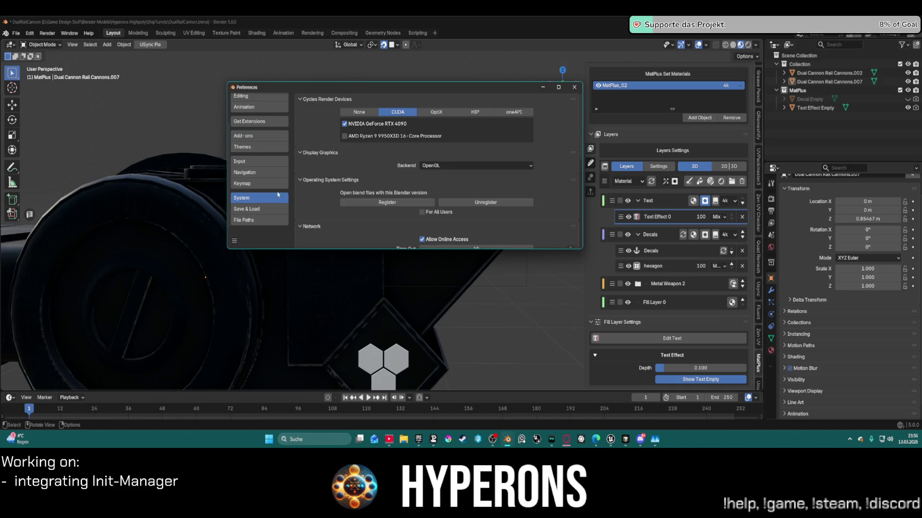
scroll(394, 173, down, 3)
scroll(394, 174, up, 3)
scroll(294, 107, up, 2)
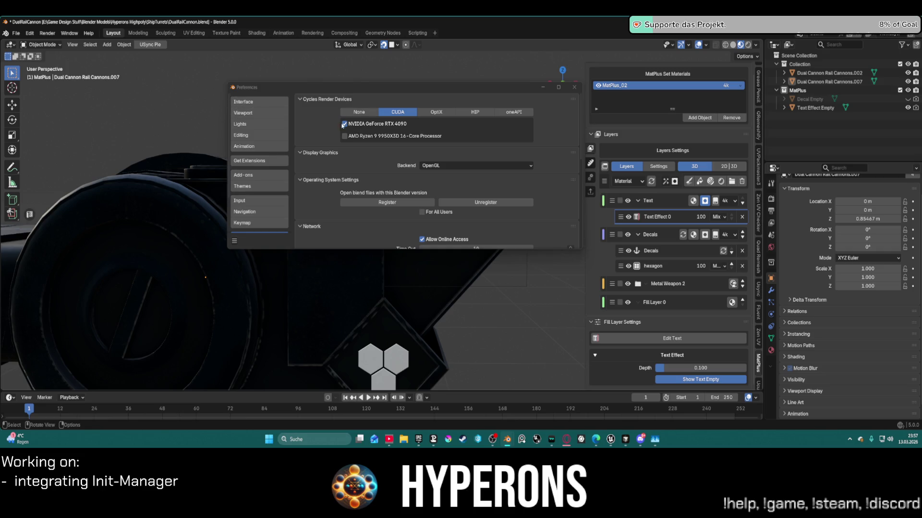
scroll(341, 164, down, 10)
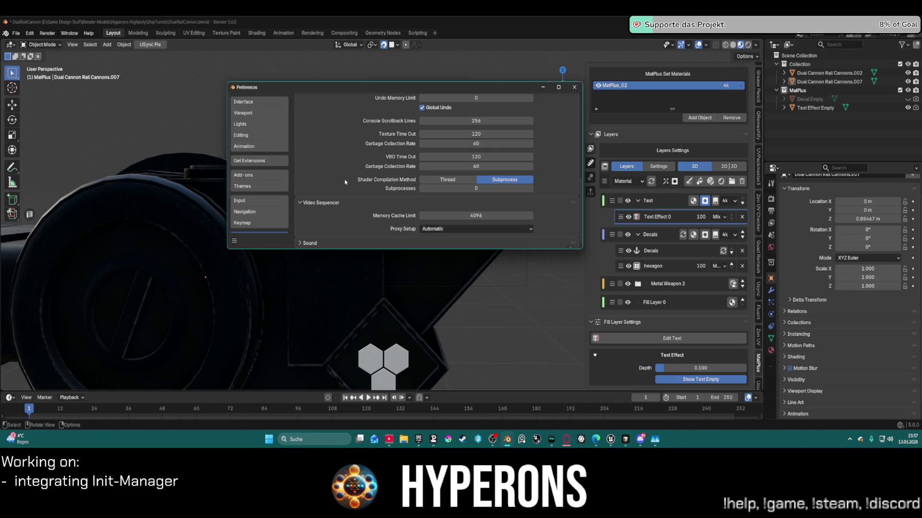
scroll(260, 216, down, 3)
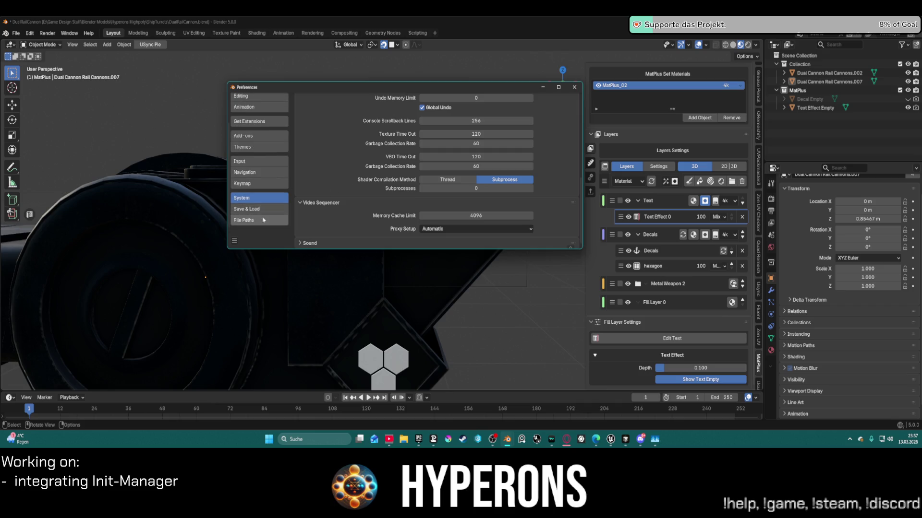
click(234, 241)
click(235, 243)
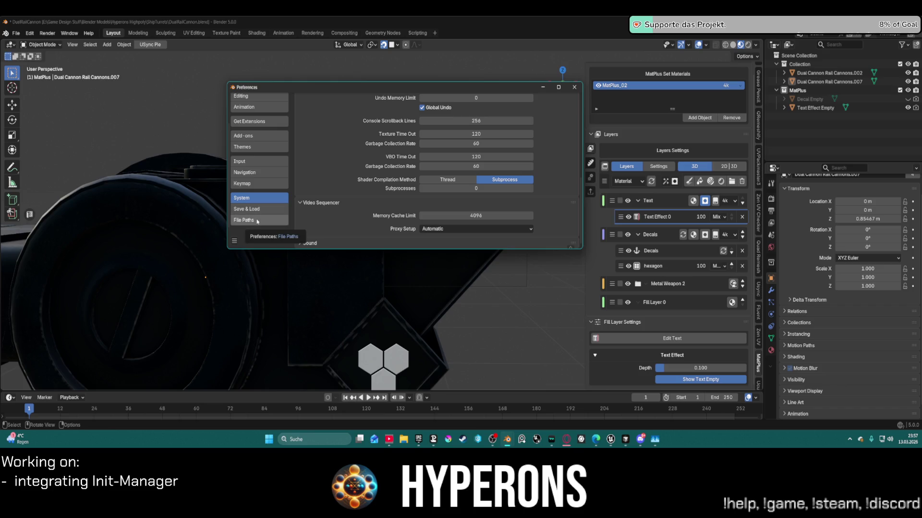
click(258, 222)
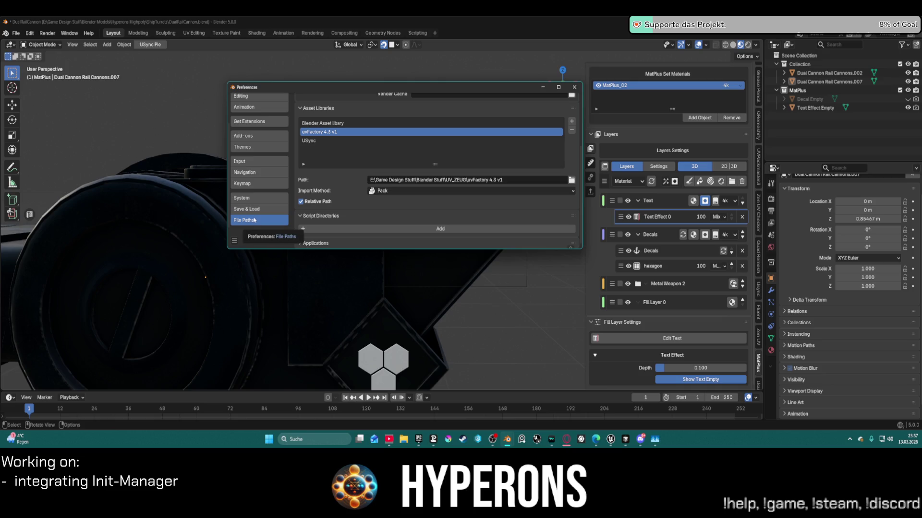
scroll(255, 207, up, 3)
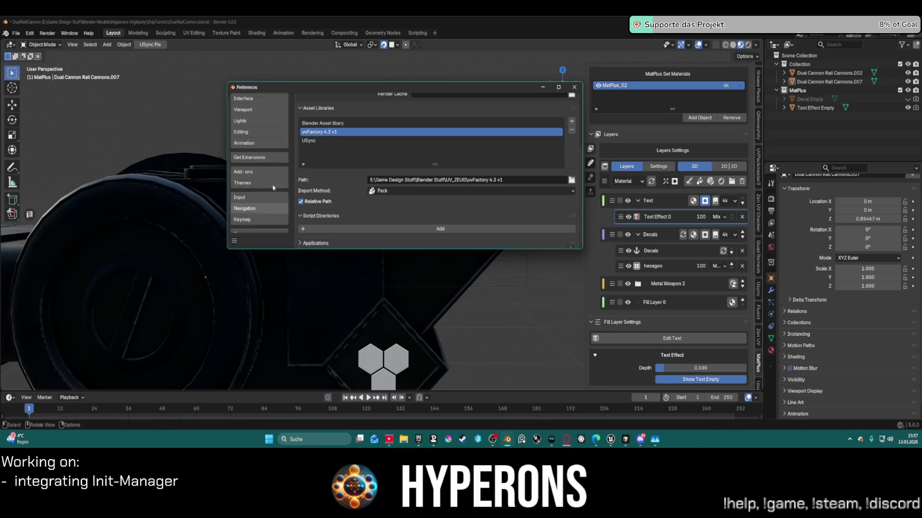
- Show the Interface settings with Language English (US) and the Text Rendering options expanded
click(255, 104)
scroll(384, 127, up, 4)
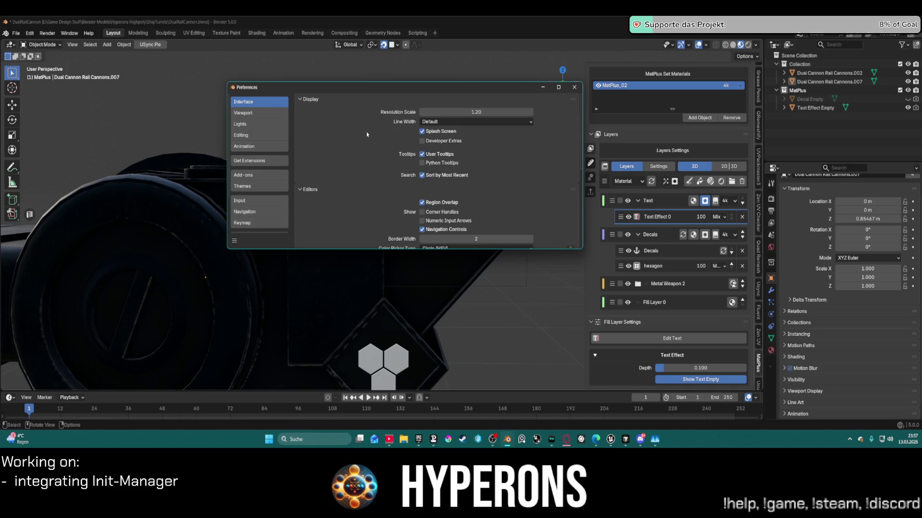
scroll(337, 128, down, 7)
scroll(285, 117, down, 3)
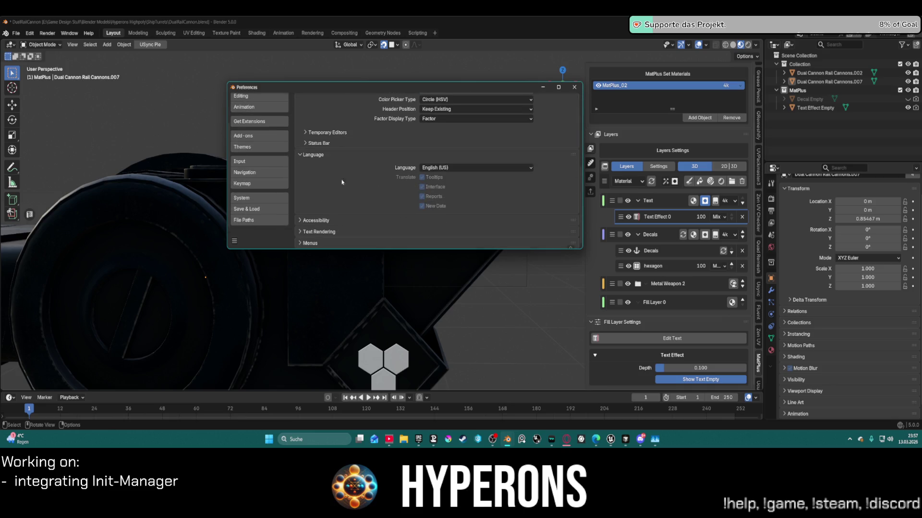
click(309, 232)
scroll(369, 200, down, 2)
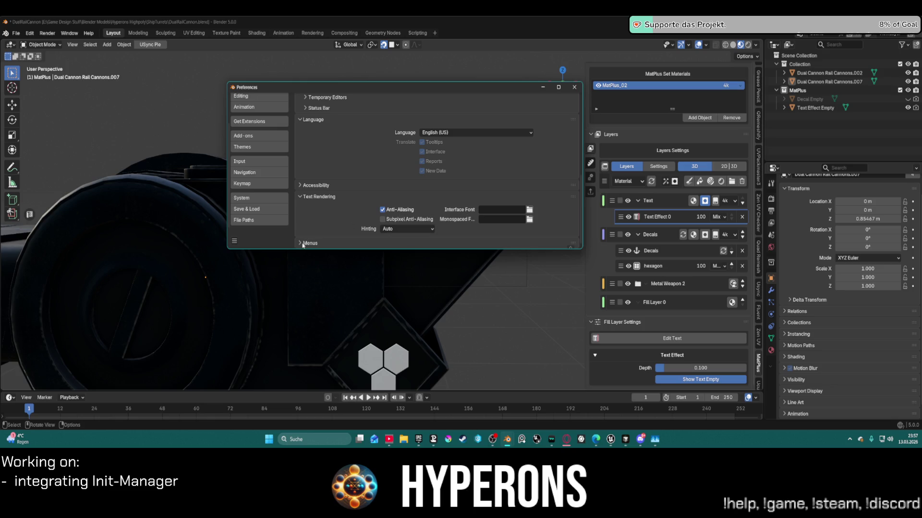
key(alt+Tab)
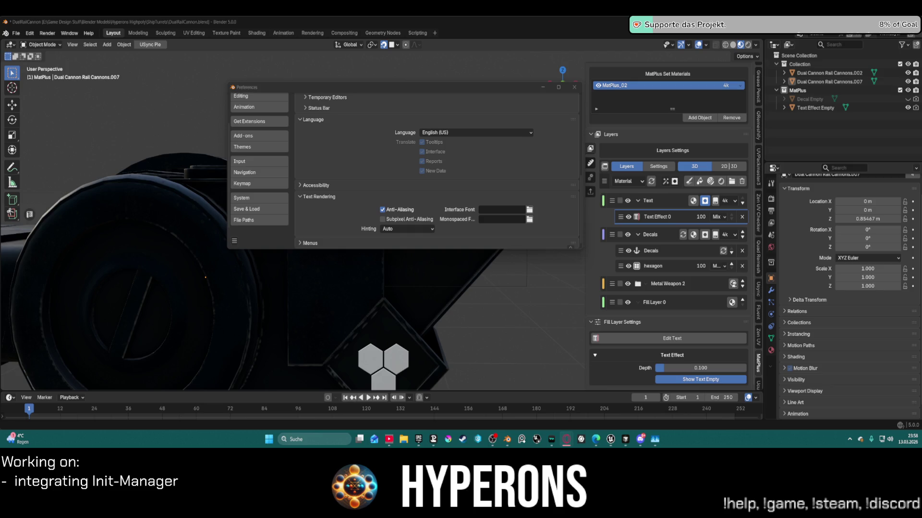
- Close Preferences and start editing the cannon's text label, checking the available font list
click(574, 87)
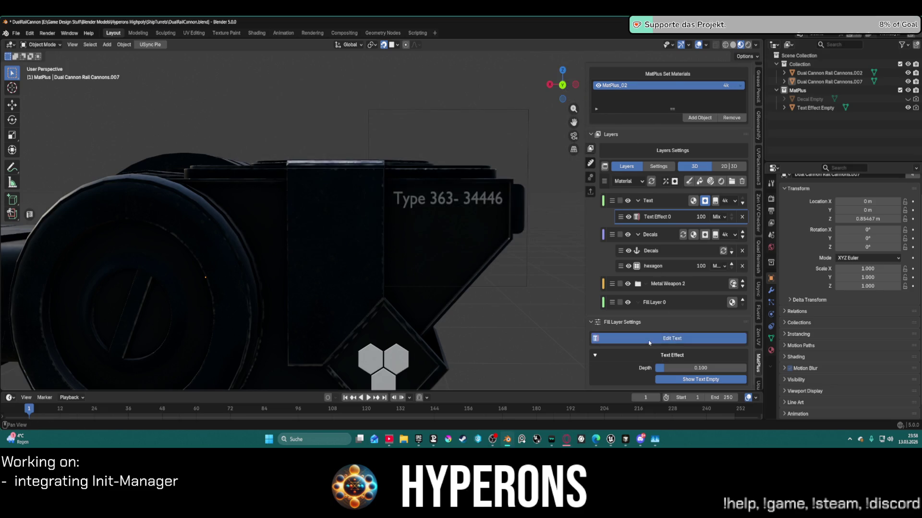
click(648, 338)
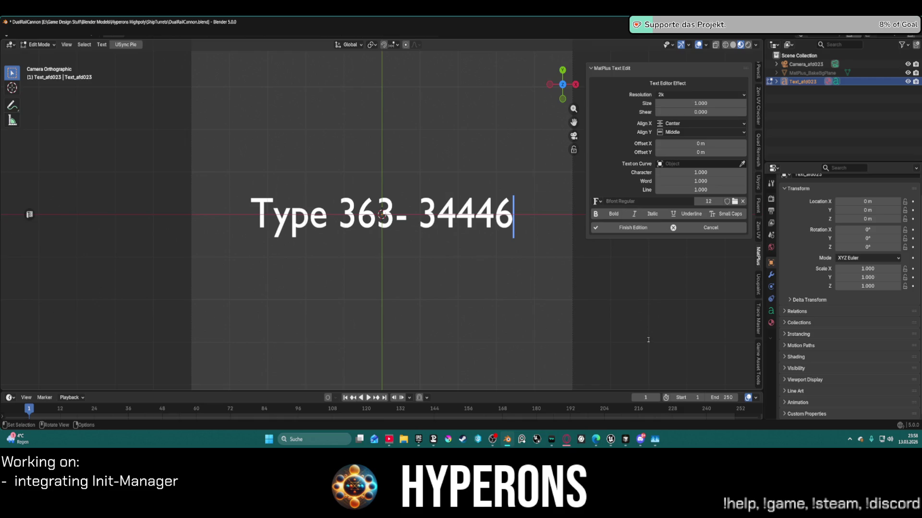
click(598, 202)
key(Escape)
- Load Windows font files from disk for the label, settling on Tahoma Regular
click(734, 202)
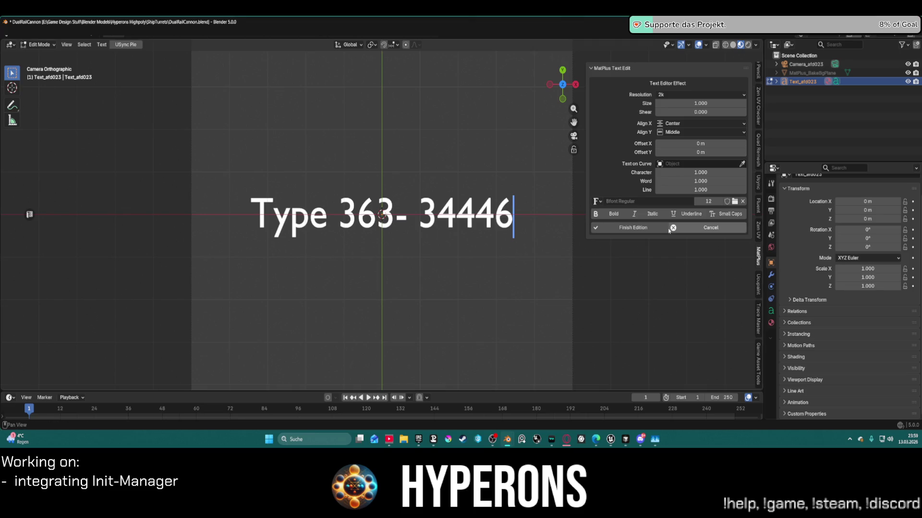
click(735, 201)
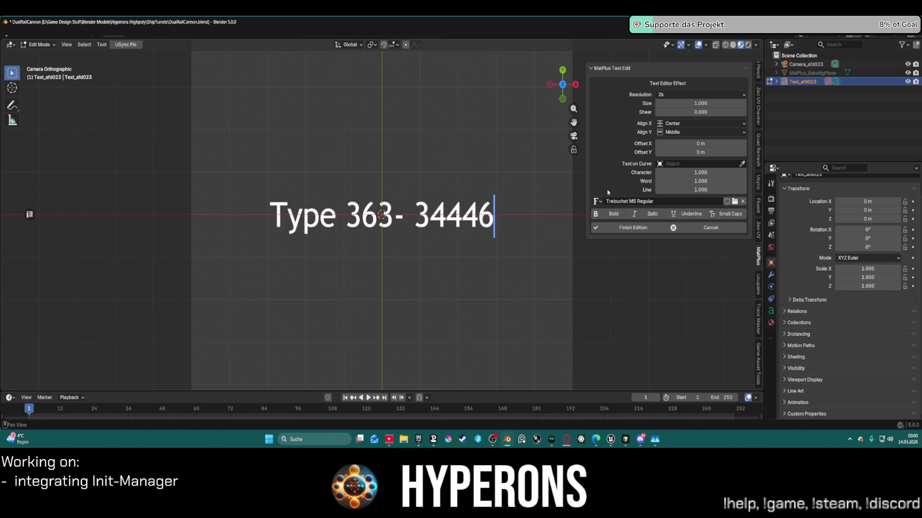
click(598, 201)
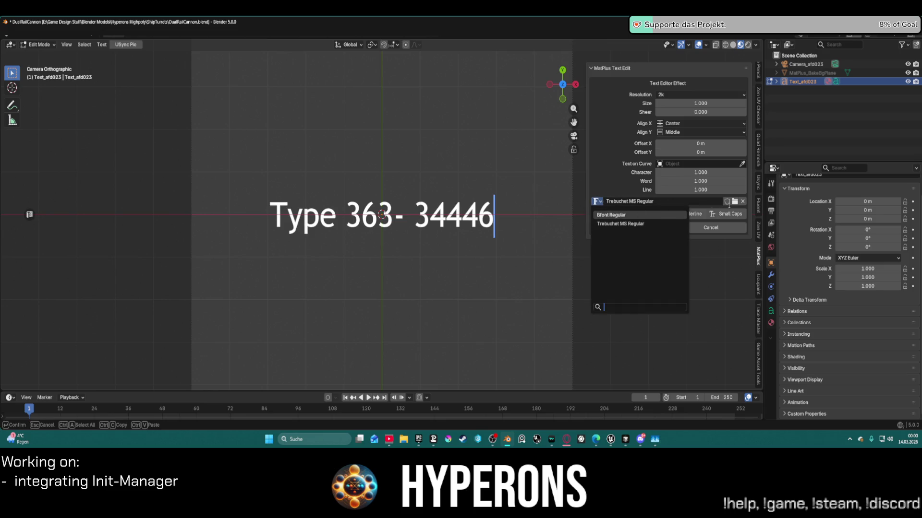
key(Escape)
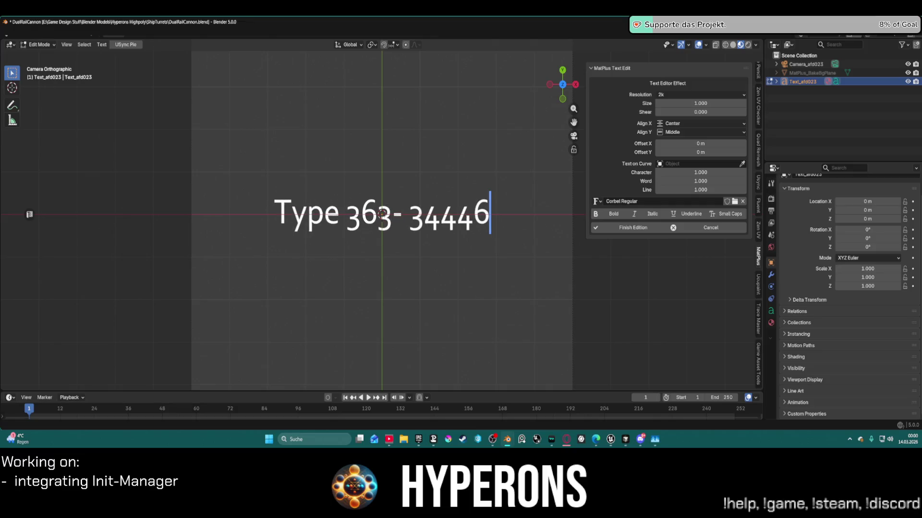
click(734, 202)
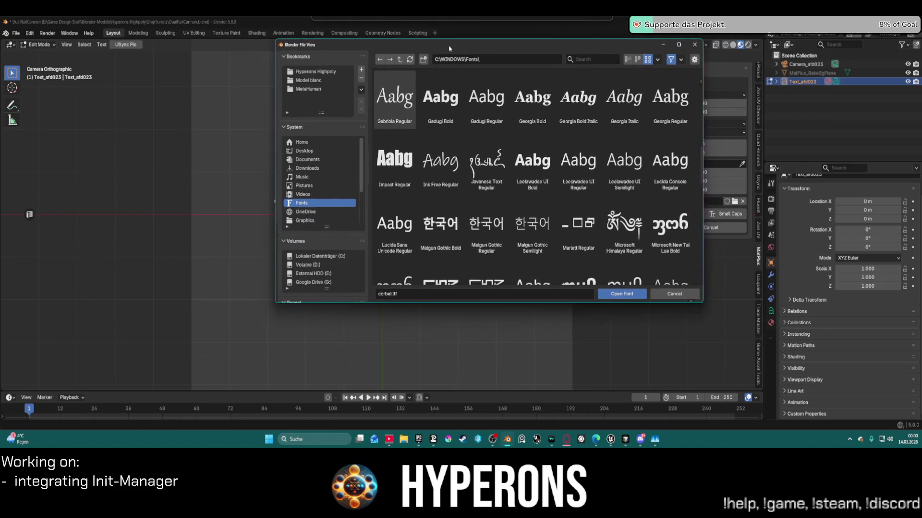
key(Return)
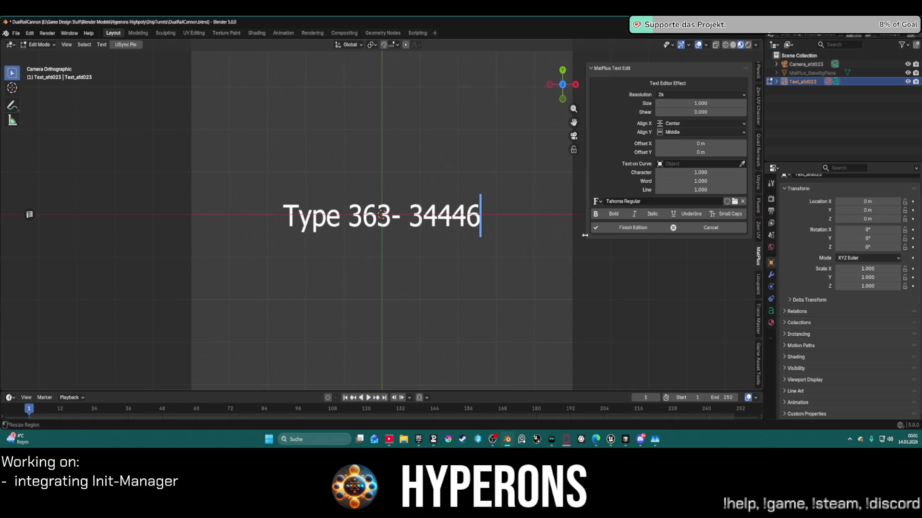
click(649, 229)
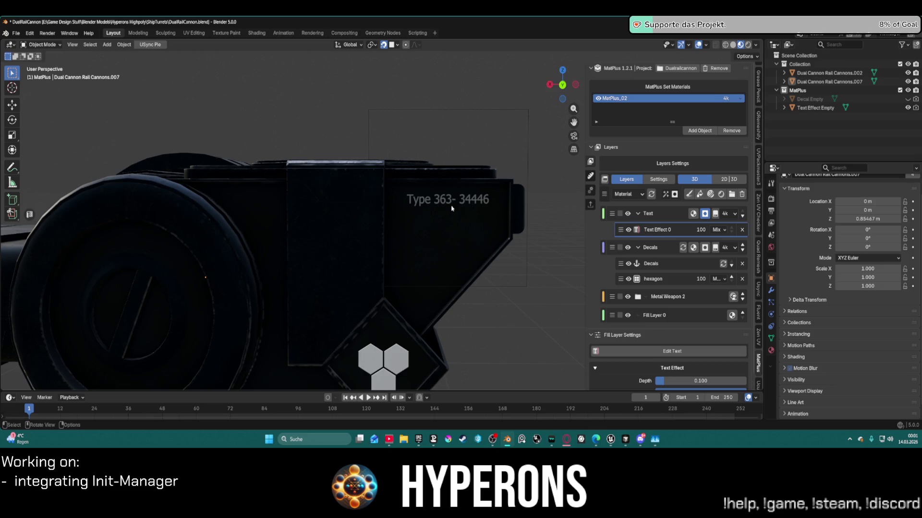
- Zoom and pan in on the Type 363- 34446 lettering to inspect the new Tahoma font
scroll(451, 208, up, 4)
scroll(460, 202, down, 3)
scroll(470, 196, up, 3)
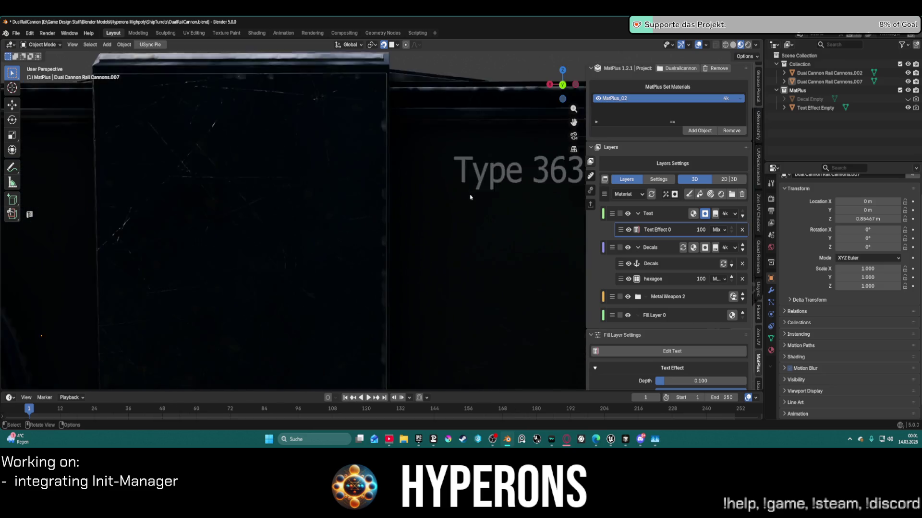
scroll(470, 197, up, 2)
shift+middle_drag(445, 143, 344, 117)
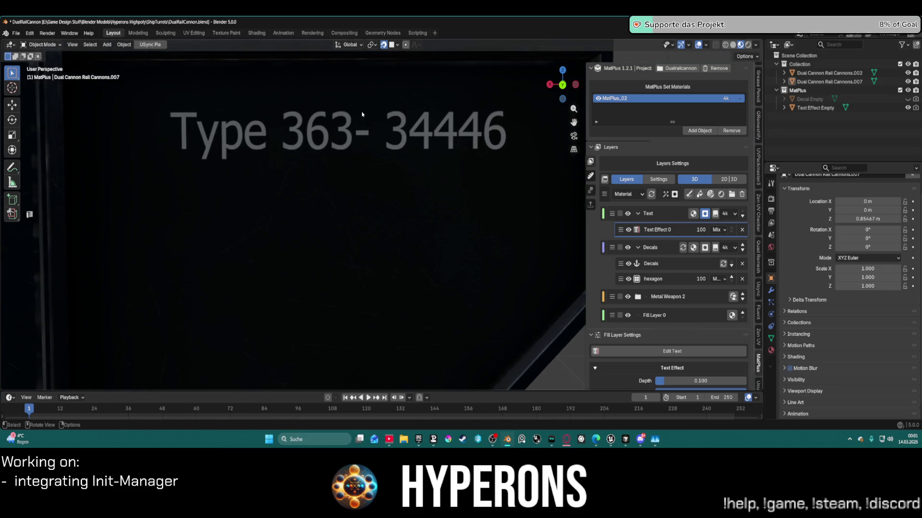
scroll(245, 144, up, 3)
scroll(245, 144, down, 2)
mouse_move(245, 144)
shift+middle_down()
mouse_move(335, 196)
mouse_move(282, 175)
mouse_move(308, 180)
shift+middle_up()
scroll(308, 180, down, 5)
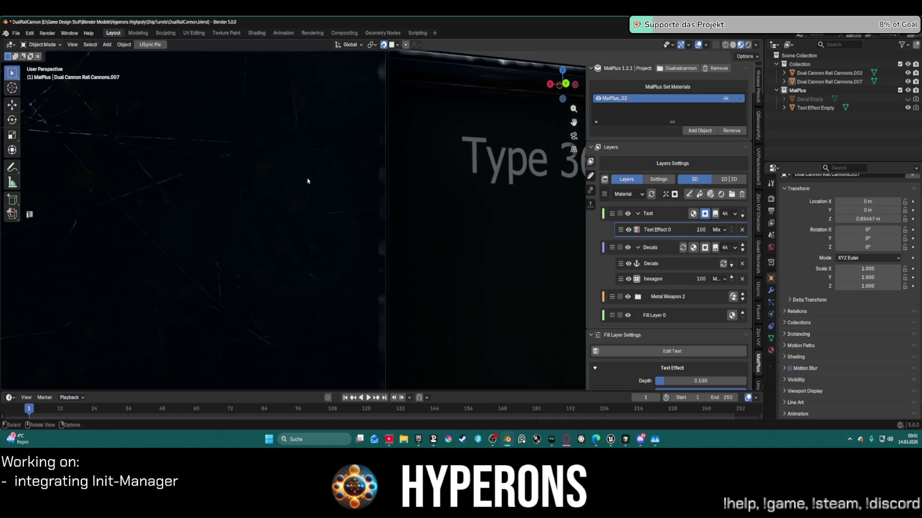
scroll(310, 176, down, 4)
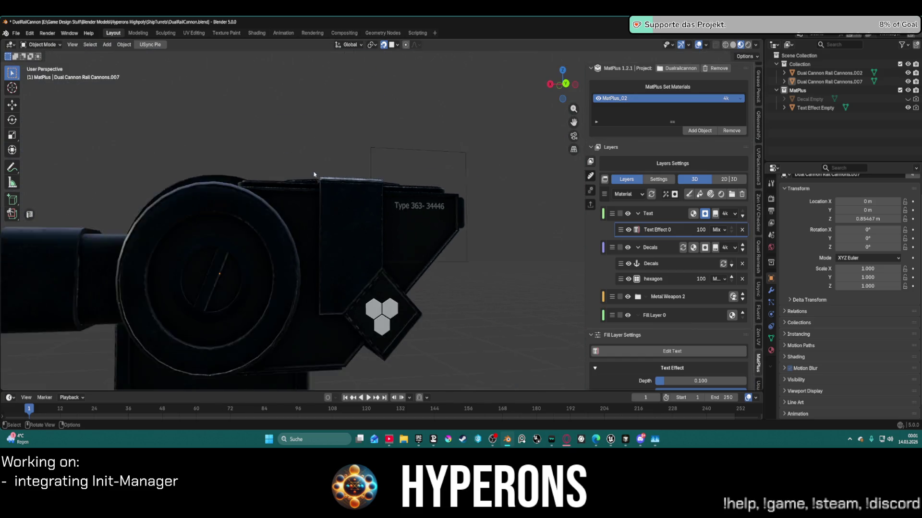
scroll(315, 173, up, 2)
scroll(314, 173, up, 2)
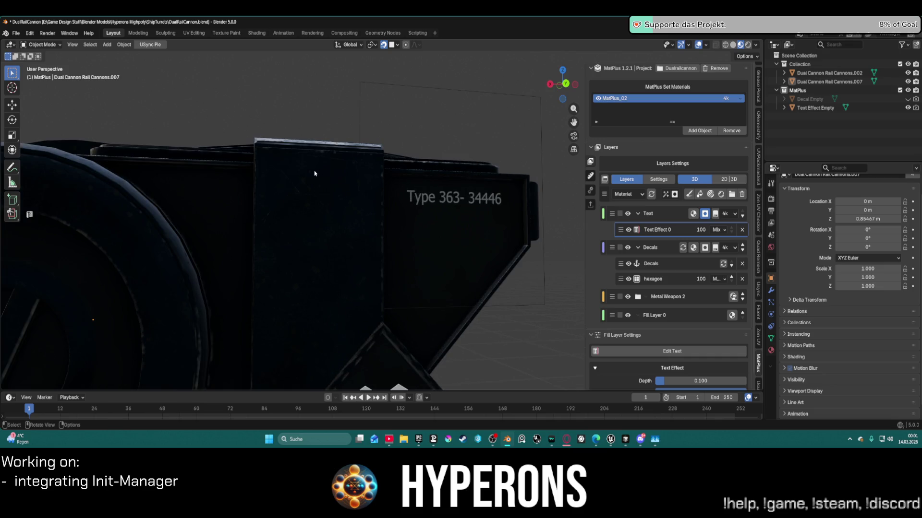
scroll(244, 195, up, 6)
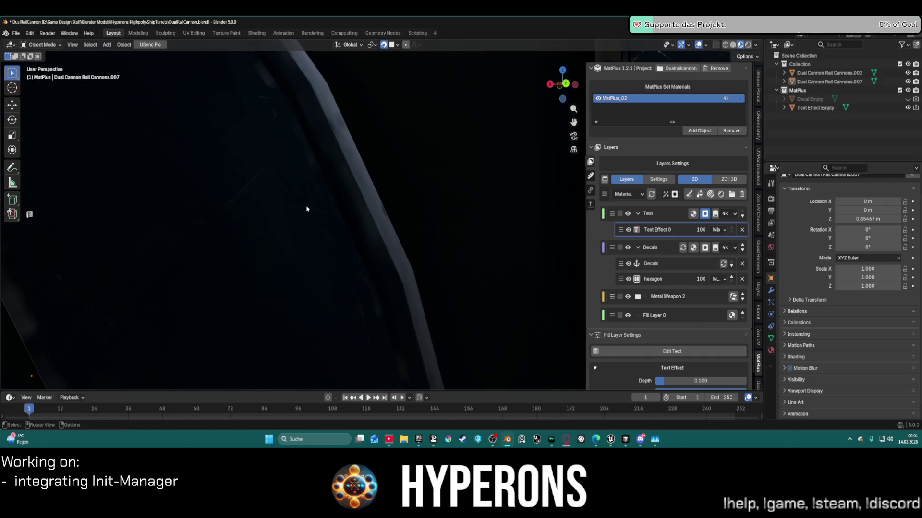
scroll(235, 192, down, 3)
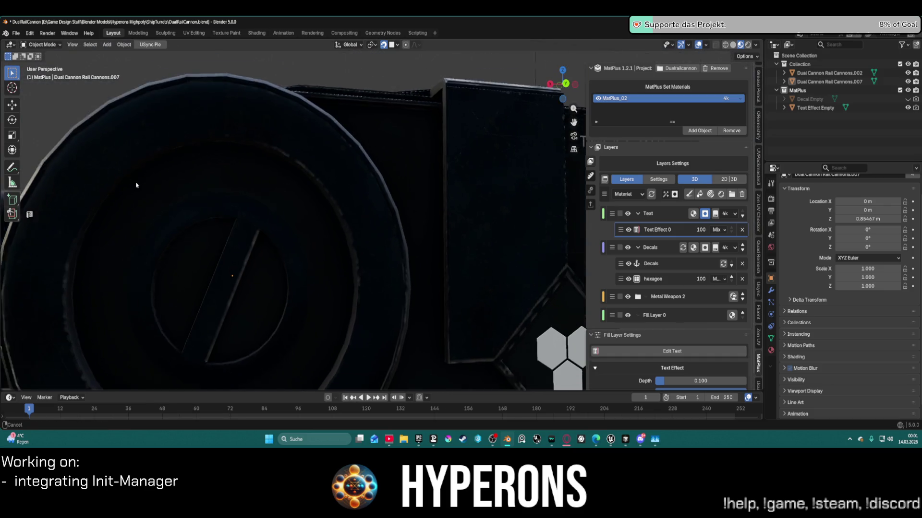
scroll(278, 127, up, 5)
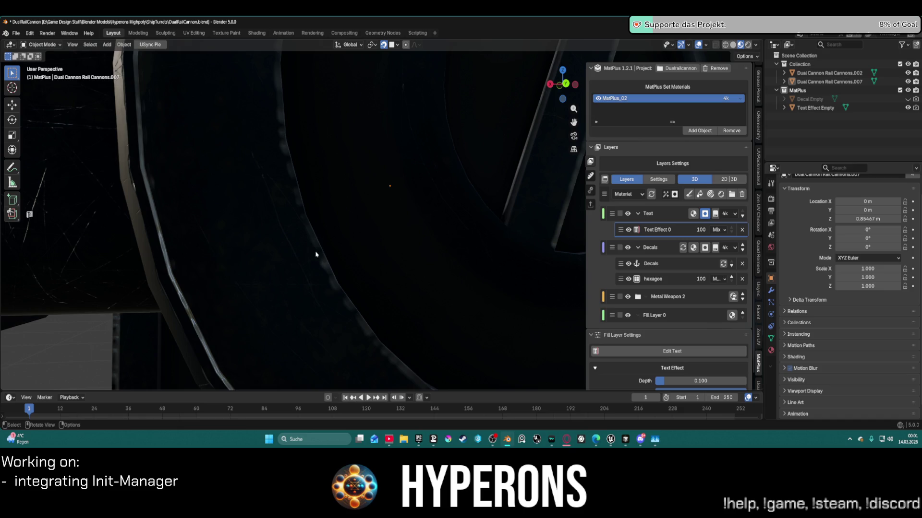
scroll(386, 373, down, 5)
- Orbit and pan around the barrel and turret head to see the label beside the hexagon decal
mouse_move(319, 264)
middle_down()
mouse_move(365, 216)
mouse_move(361, 177)
mouse_move(387, 197)
middle_up()
scroll(376, 201, up, 2)
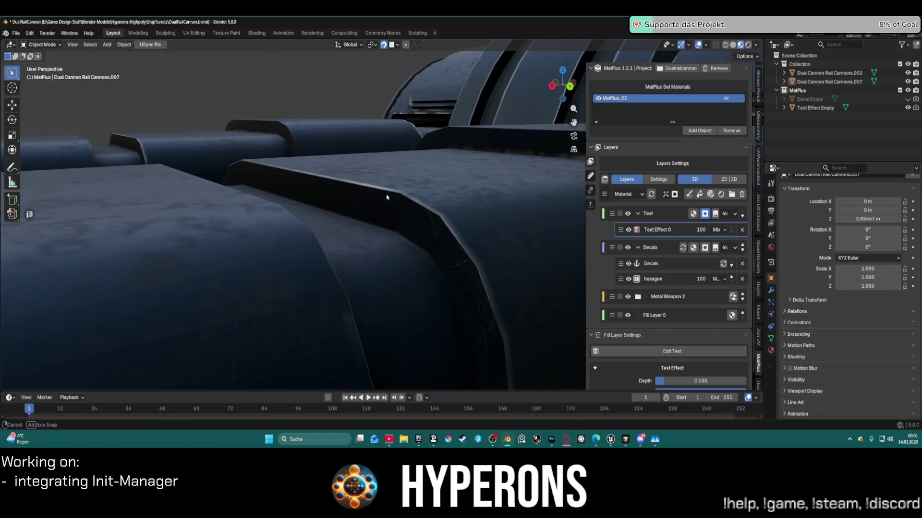
scroll(386, 197, down, 6)
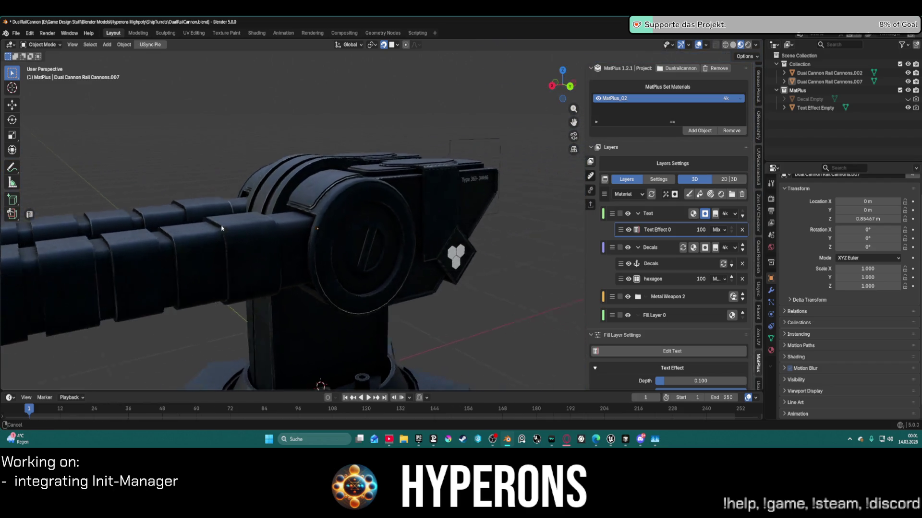
scroll(222, 229, up, 5)
mouse_move(288, 225)
shift+middle_down()
mouse_move(389, 230)
mouse_move(451, 187)
shift+middle_up()
scroll(304, 203, up, 4)
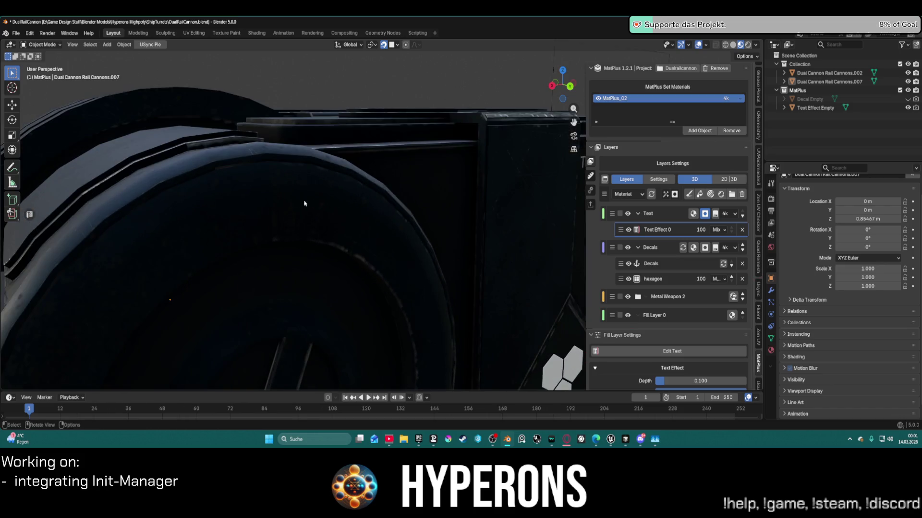
scroll(297, 203, up, 3)
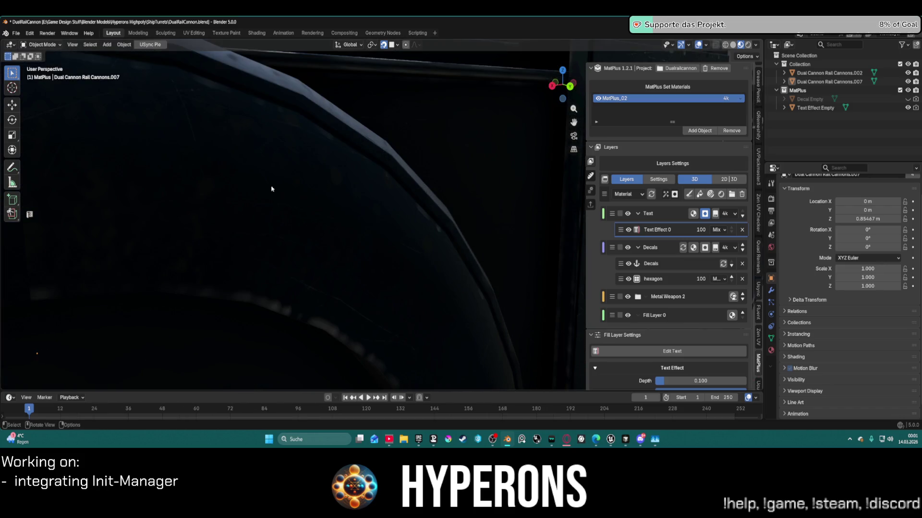
scroll(271, 164, down, 4)
scroll(295, 193, down, 5)
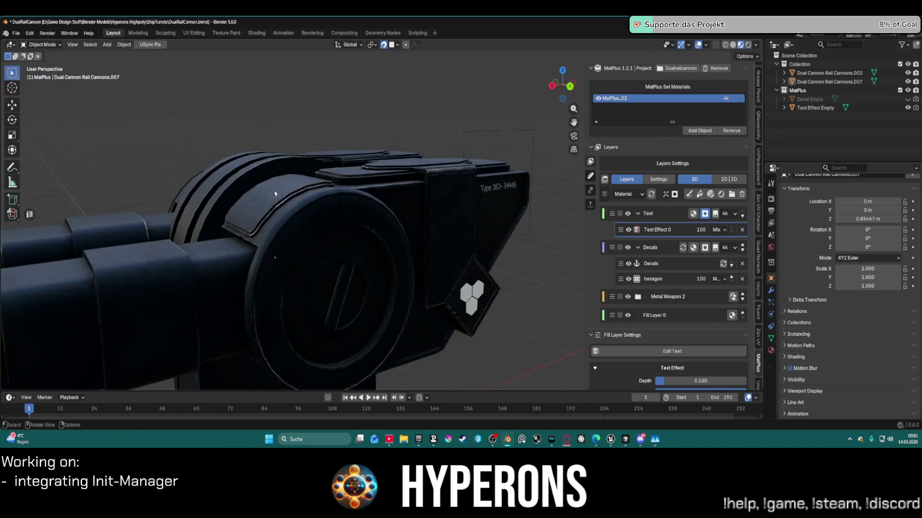
middle_drag(295, 193, 333, 218)
scroll(336, 225, up, 5)
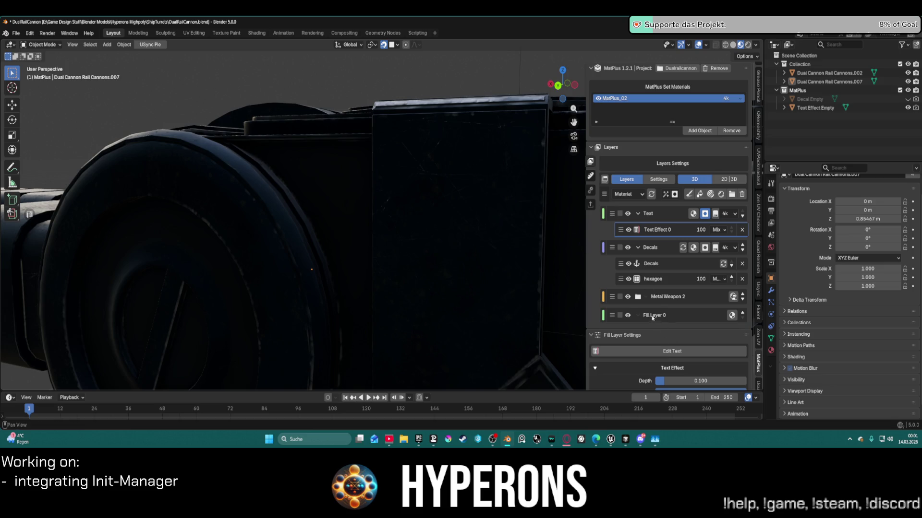
click(646, 298)
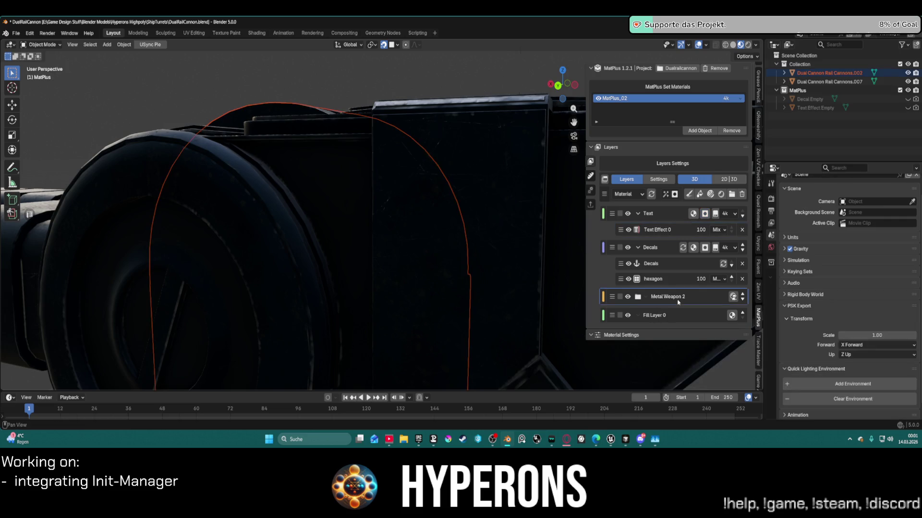
- Under Metal Weapon 2, set Edge 1's Blur Resolution to 4k and the Metallic cache resolution from 2k to 4k
click(638, 297)
scroll(666, 304, down, 6)
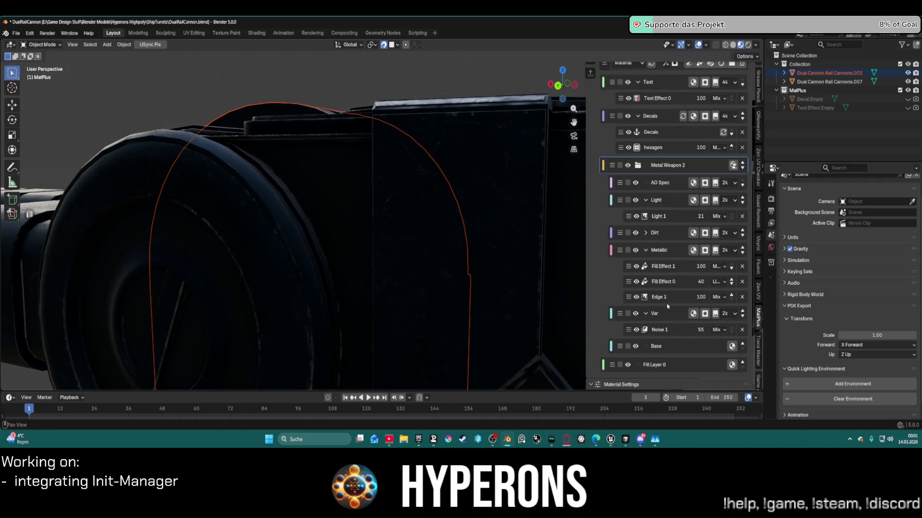
click(666, 298)
scroll(692, 312, down, 4)
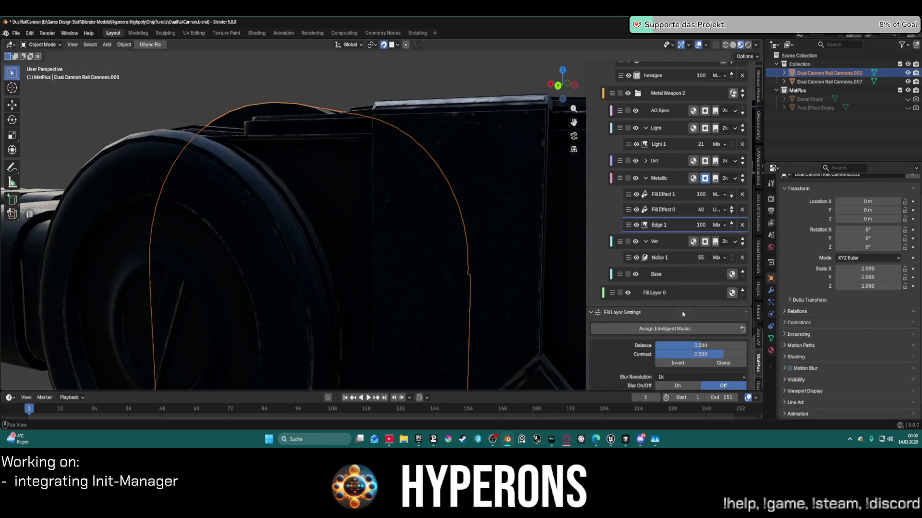
click(677, 371)
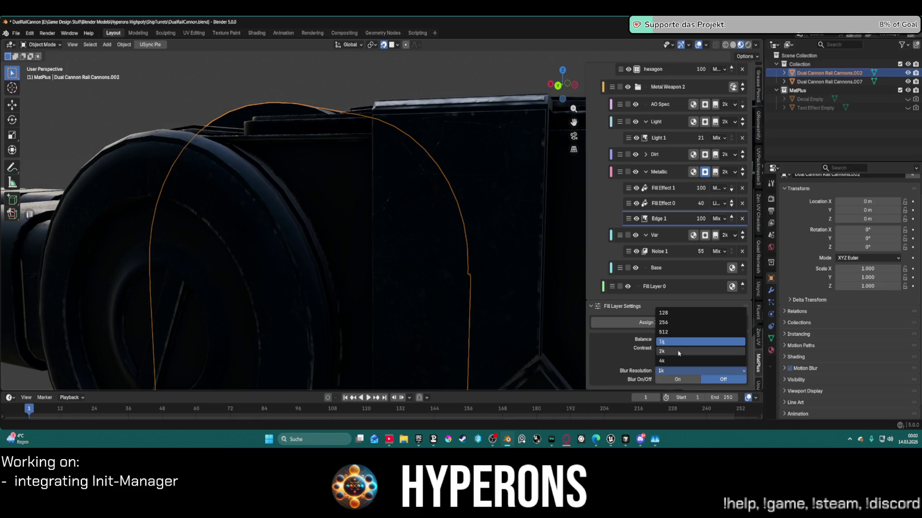
click(676, 361)
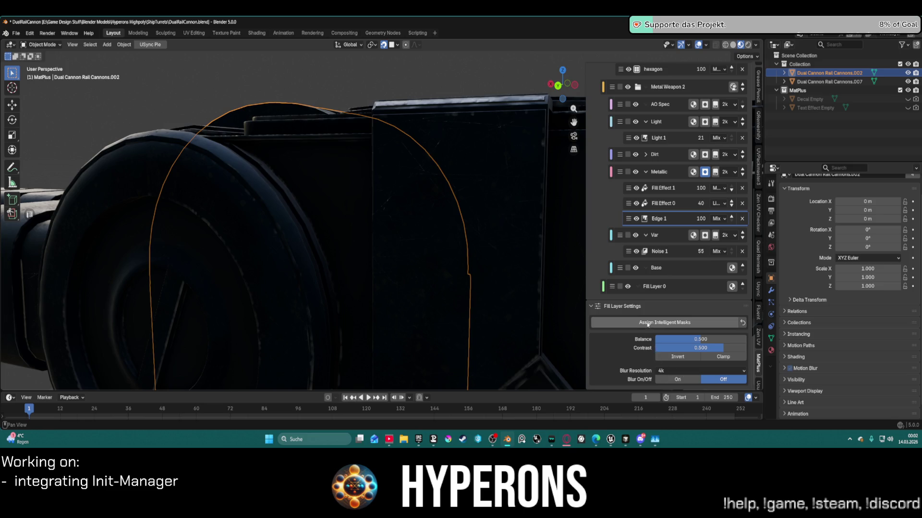
click(730, 176)
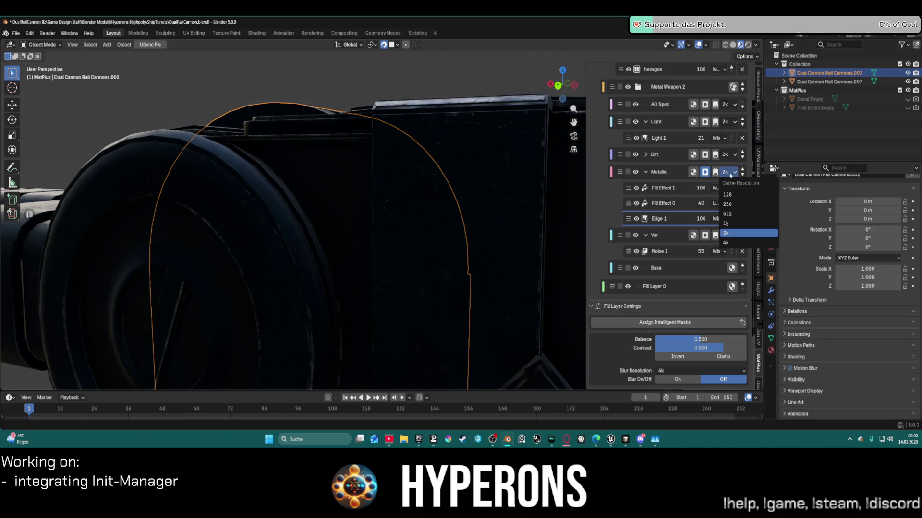
click(733, 243)
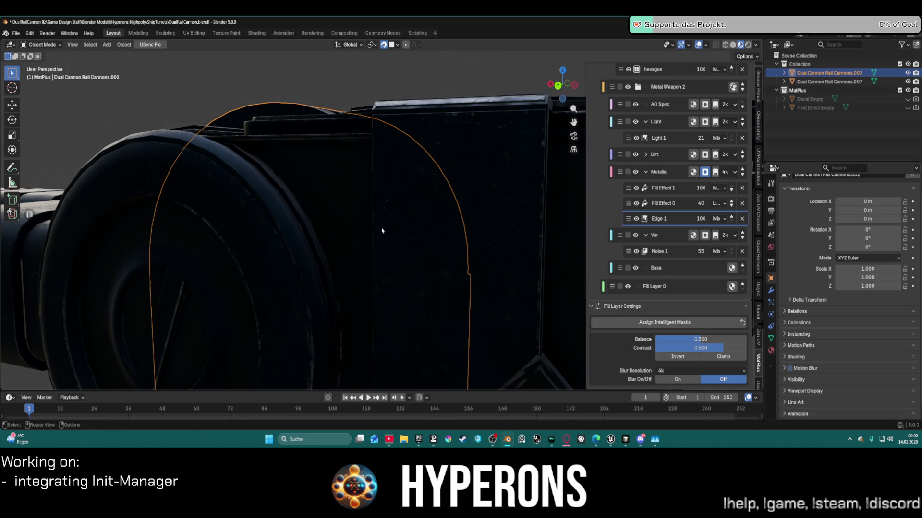
middle_drag(204, 124, 368, 309)
scroll(376, 294, up, 5)
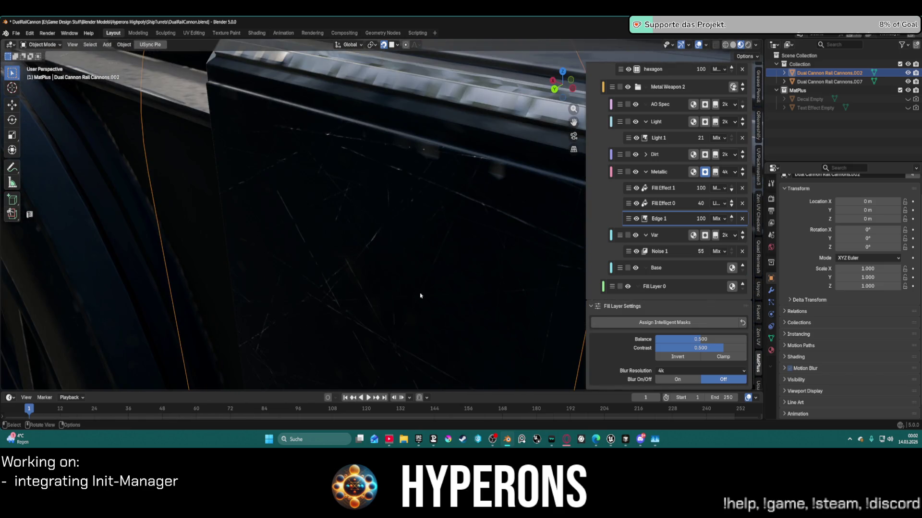
scroll(421, 295, down, 10)
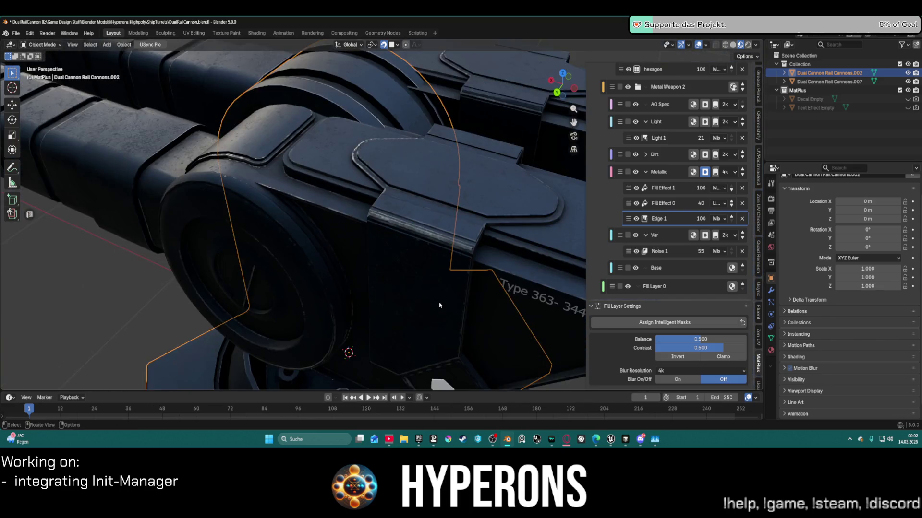
scroll(439, 305, down, 3)
mouse_move(440, 306)
middle_down()
mouse_move(498, 255)
mouse_move(261, 258)
mouse_move(332, 247)
mouse_move(411, 284)
mouse_move(451, 268)
middle_up()
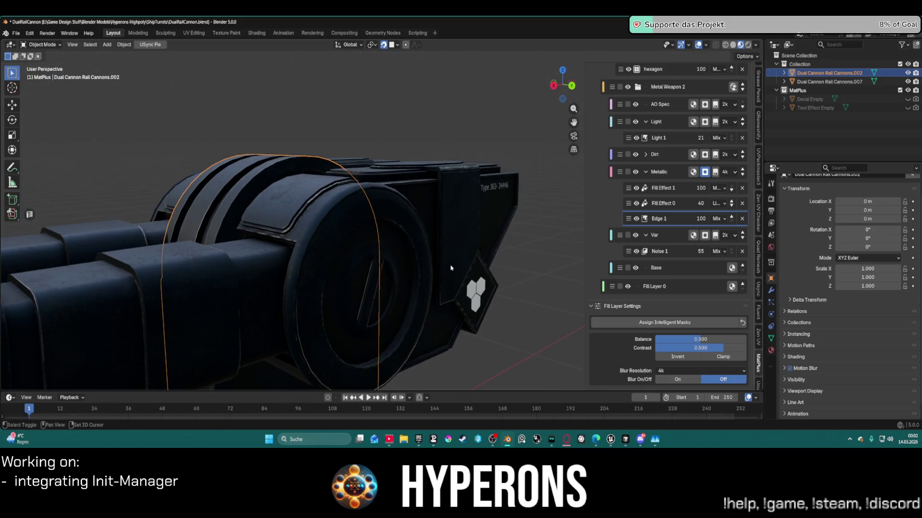
scroll(451, 268, down, 6)
mouse_move(454, 219)
middle_down()
mouse_move(398, 226)
mouse_move(369, 241)
mouse_move(379, 230)
middle_up()
scroll(379, 231, up, 5)
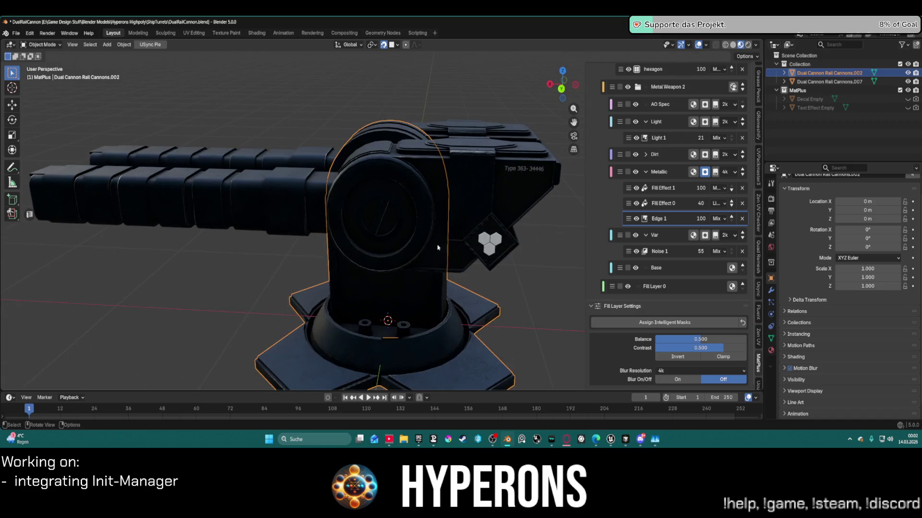
mouse_move(480, 238)
middle_down()
mouse_move(491, 240)
mouse_move(478, 235)
middle_up()
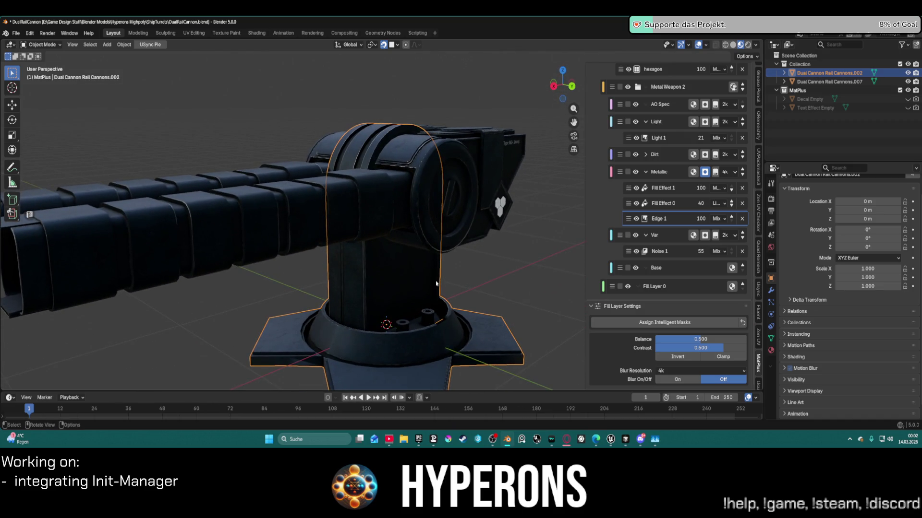
mouse_move(507, 445)
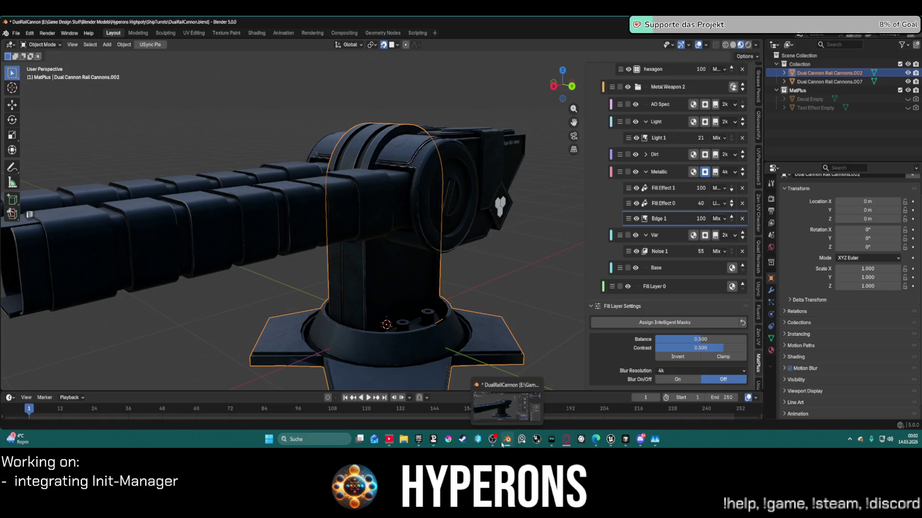
mouse_move(609, 441)
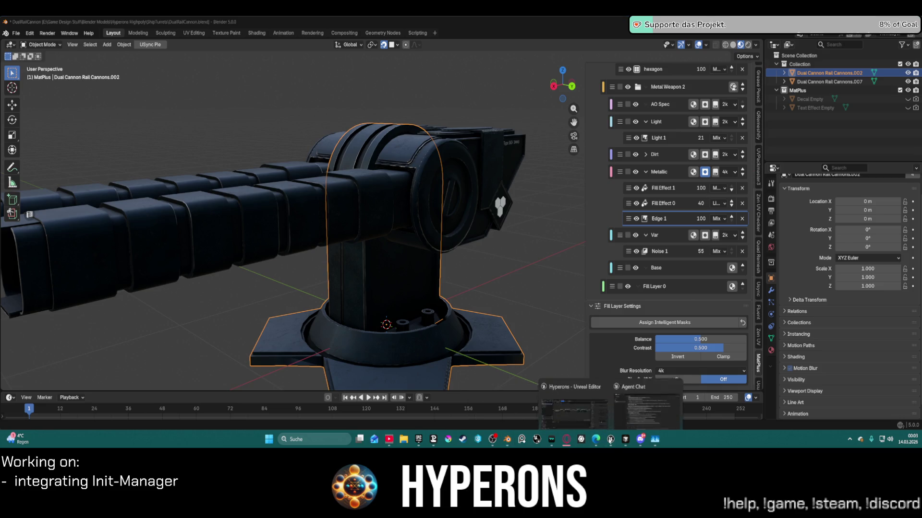
click(626, 378)
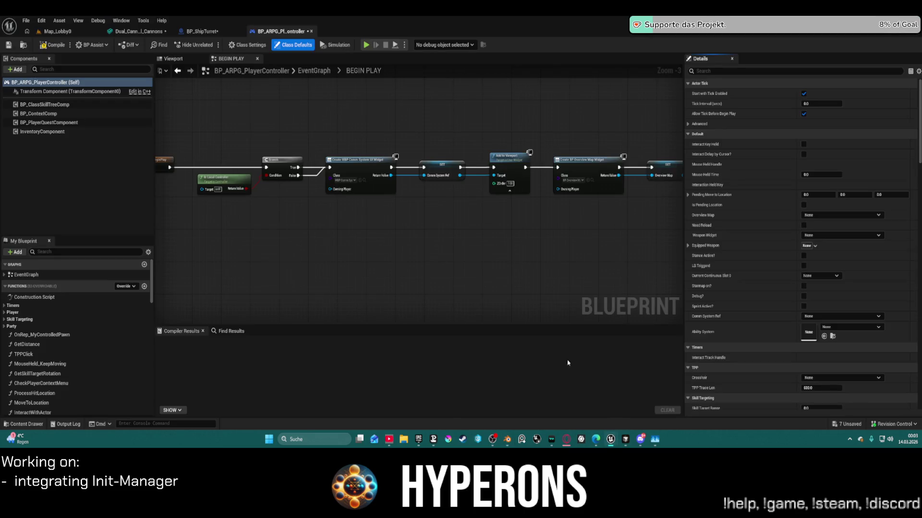
click(202, 31)
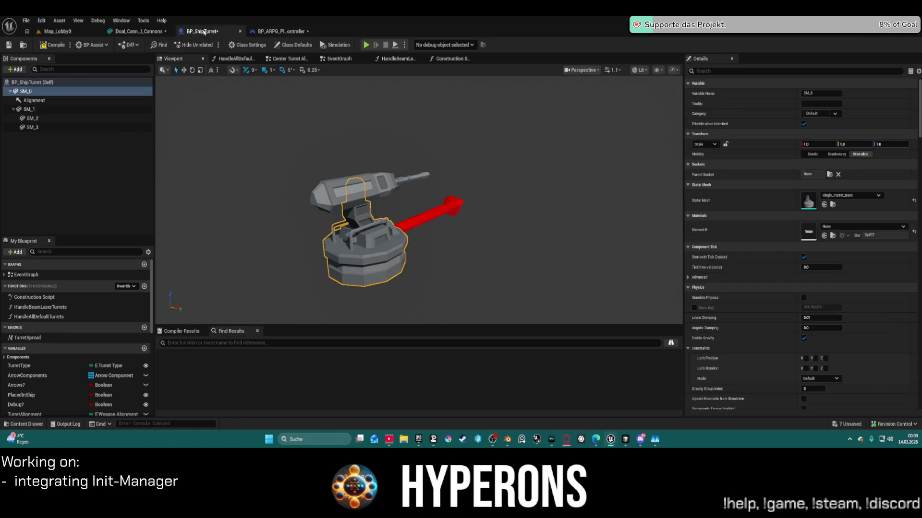
click(69, 33)
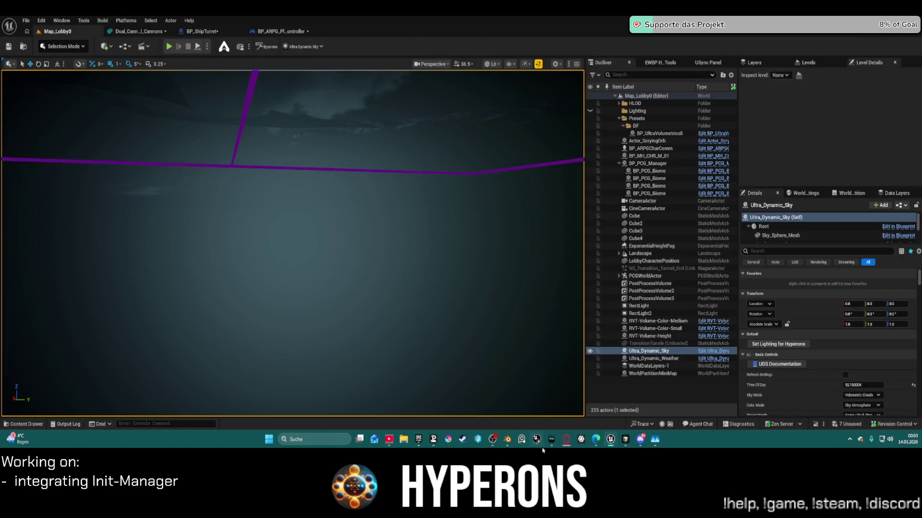
click(508, 439)
scroll(369, 251, down, 3)
scroll(368, 251, up, 3)
mouse_move(367, 251)
middle_down()
mouse_move(551, 236)
mouse_move(473, 198)
mouse_move(358, 193)
mouse_move(408, 213)
mouse_move(411, 239)
middle_up()
scroll(311, 263, down, 4)
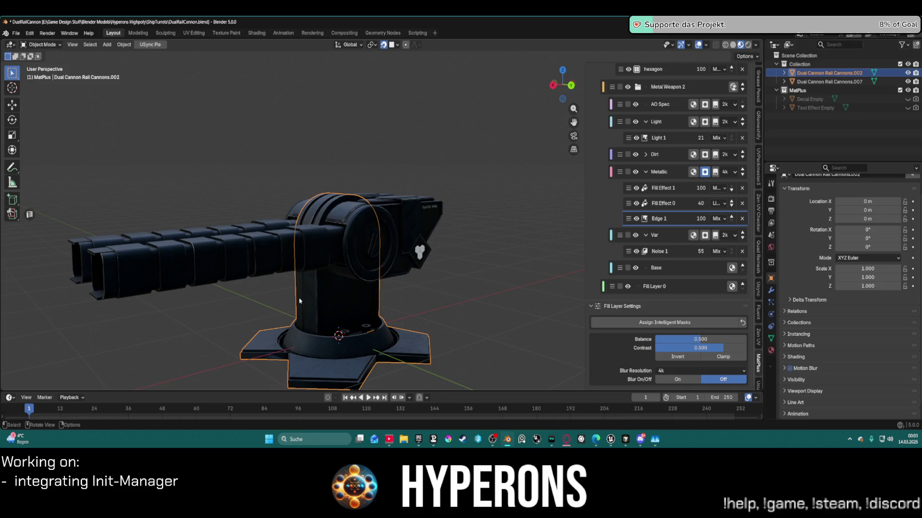
- Swing the barrels to the right, deselect the turret, and pan and zoom over the textured model
mouse_move(299, 301)
middle_down()
mouse_move(456, 308)
mouse_move(330, 305)
mouse_move(370, 312)
middle_up()
click(455, 302)
shift+middle_drag(455, 302, 456, 301)
scroll(758, 378, down, 4)
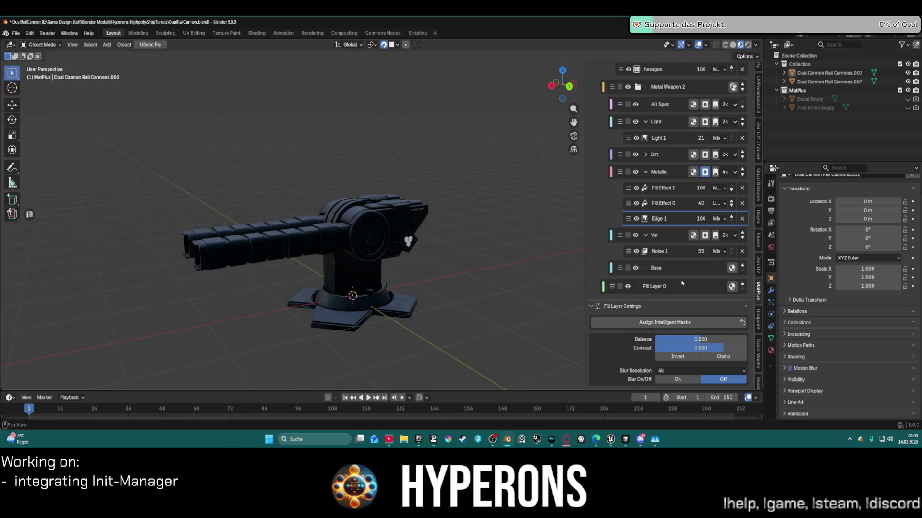
scroll(759, 356, down, 3)
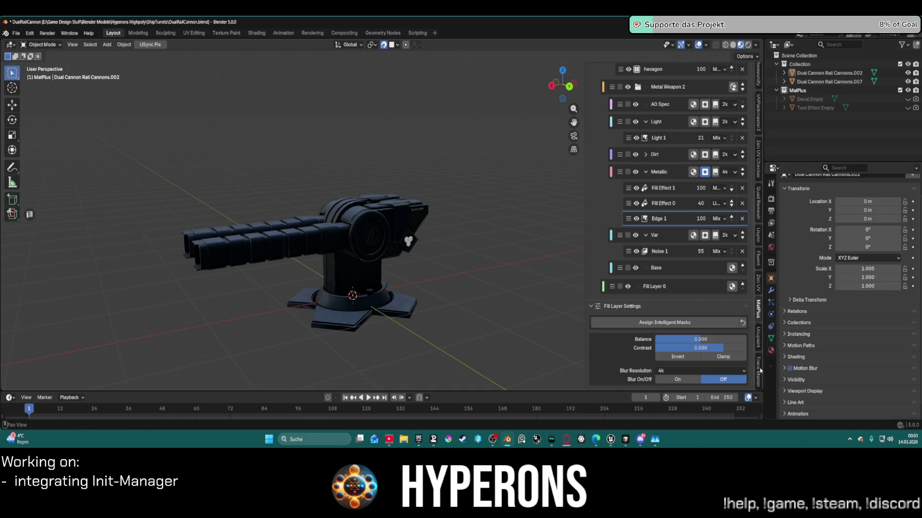
scroll(760, 346, up, 1)
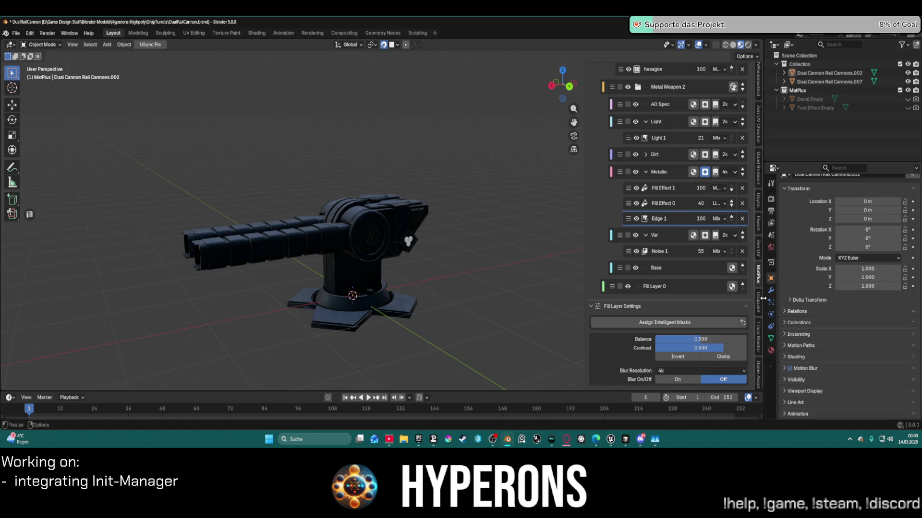
- Compare the Ucupaint, USync and MatPlus sidebar panels, settling on USync, and frame the cannon
click(759, 303)
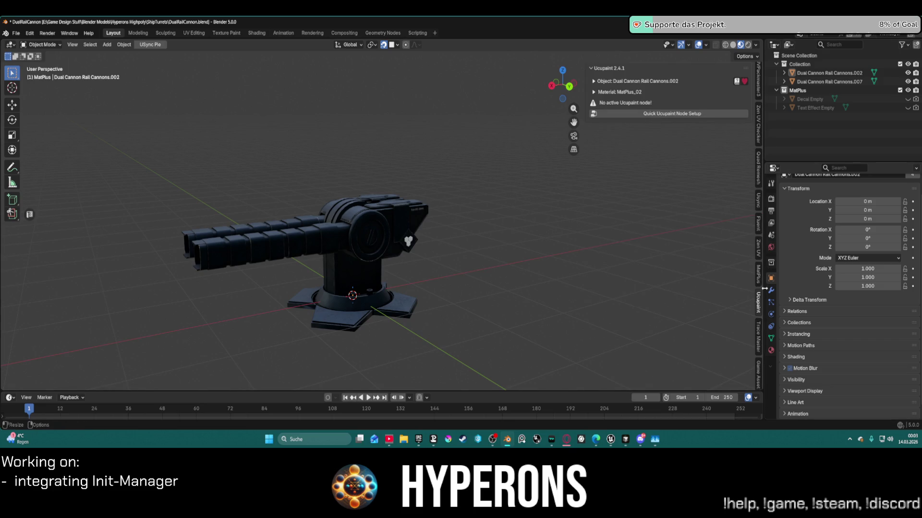
click(759, 206)
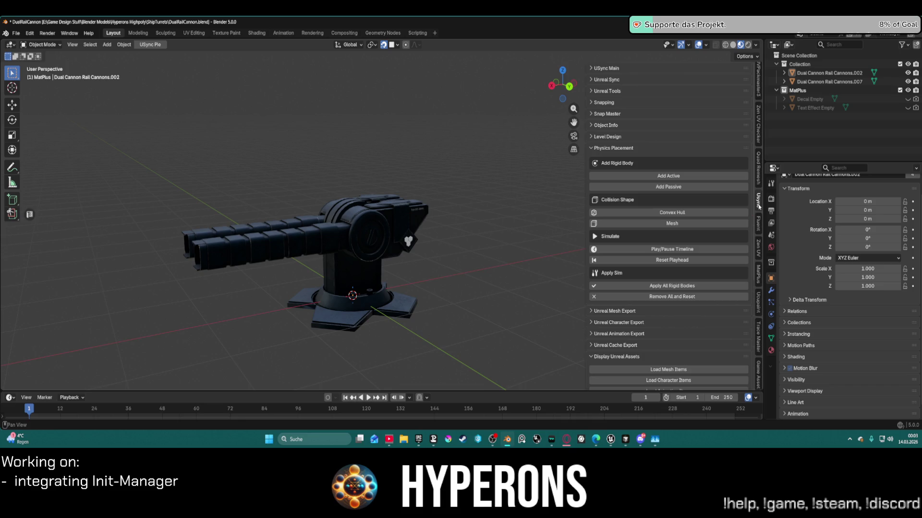
click(758, 304)
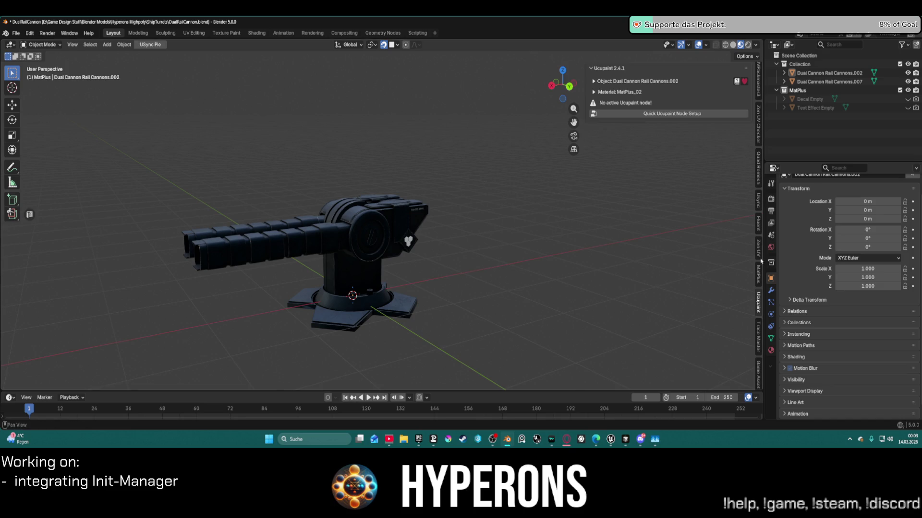
click(759, 275)
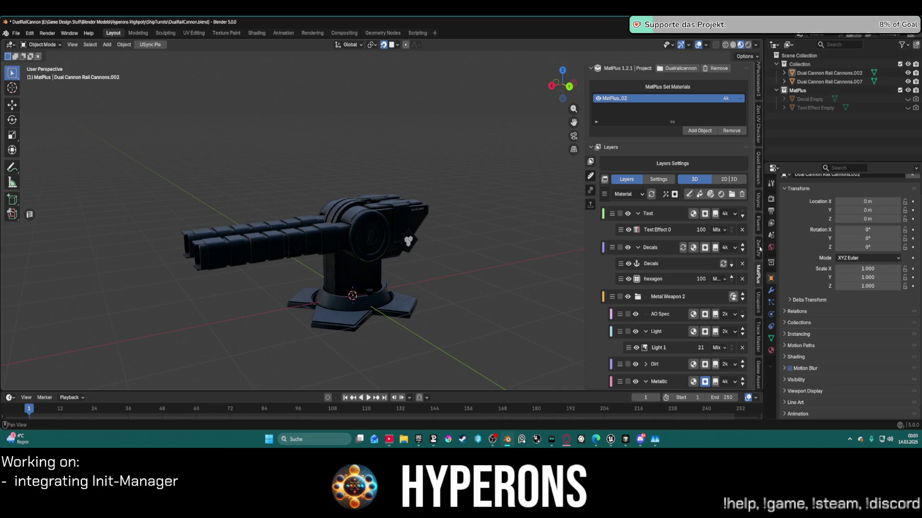
click(759, 206)
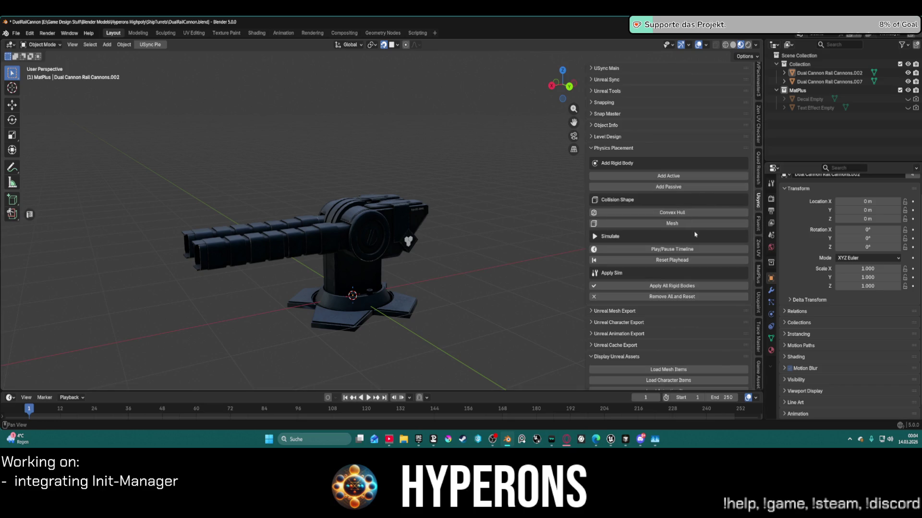
key(KP_Decimal)
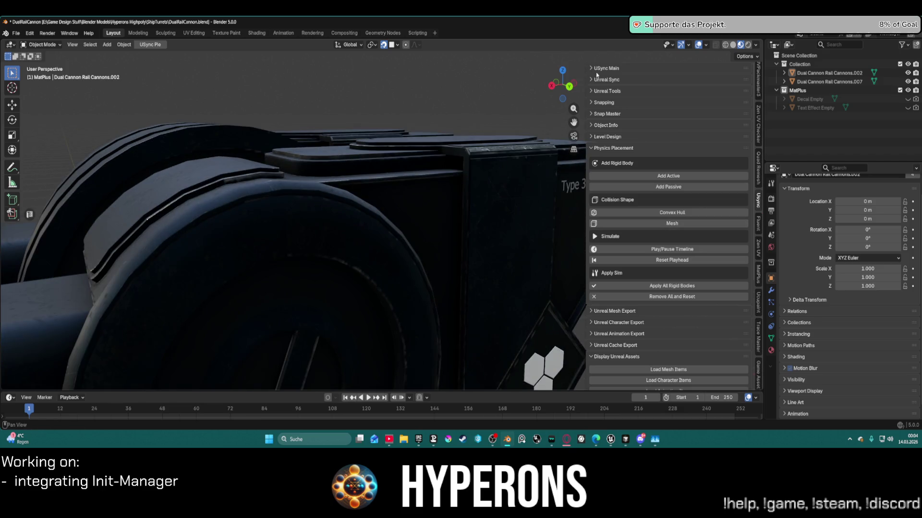
- Expand USync Main and its Unreal Mesh Export section, showing base path Meshes/
click(589, 70)
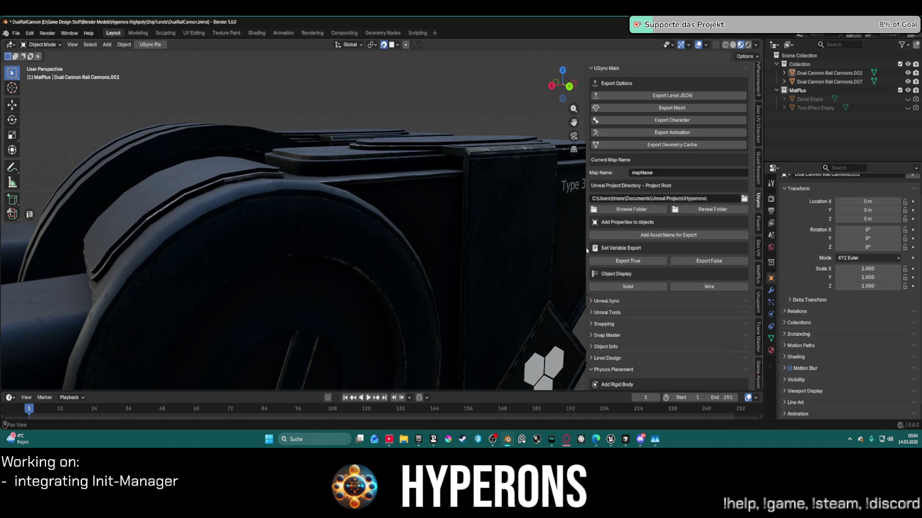
scroll(611, 183, down, 10)
scroll(413, 274, down, 8)
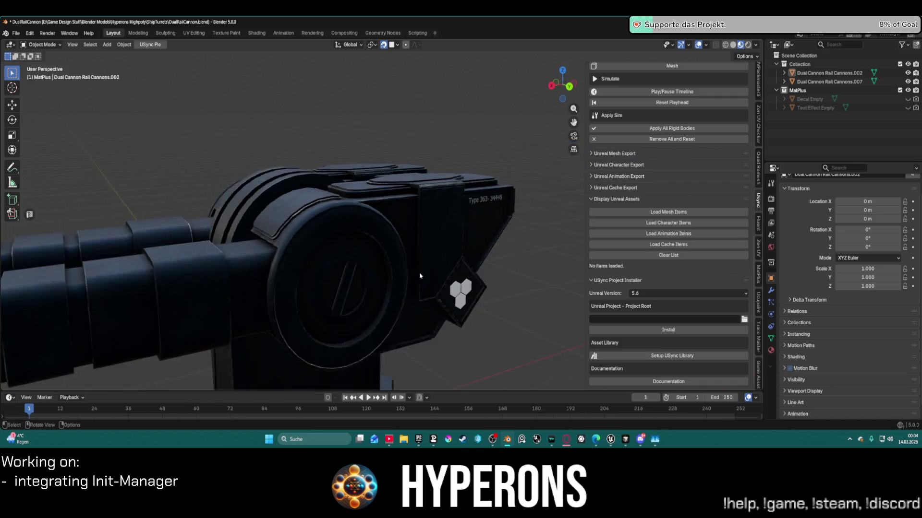
scroll(413, 272, up, 4)
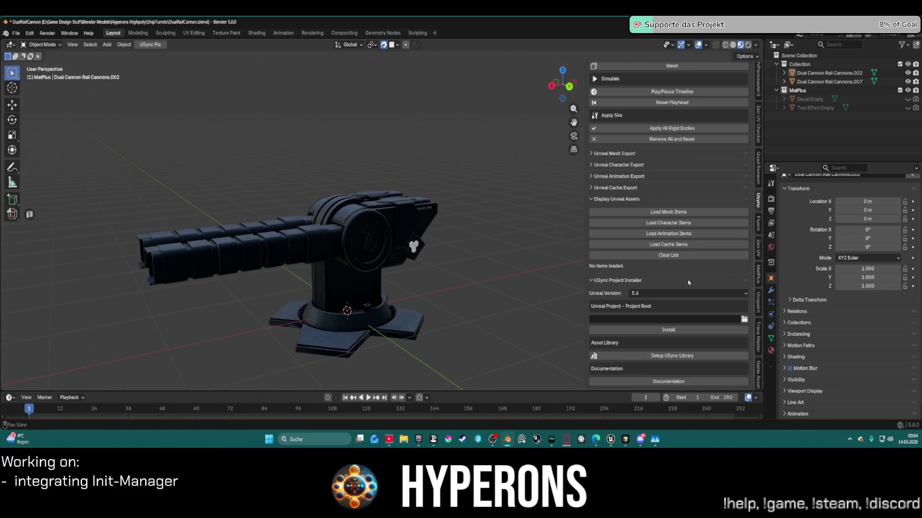
scroll(665, 181, up, 2)
scroll(665, 181, up, 5)
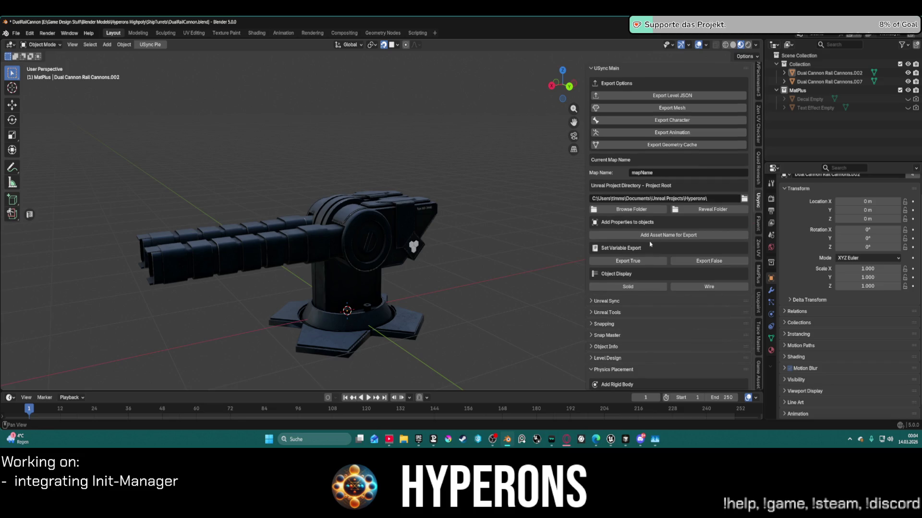
scroll(681, 299, down, 5)
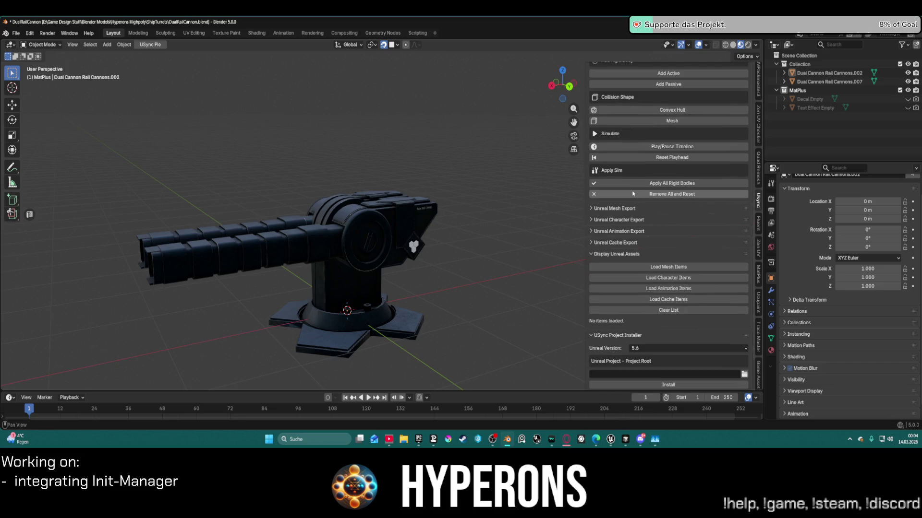
click(591, 208)
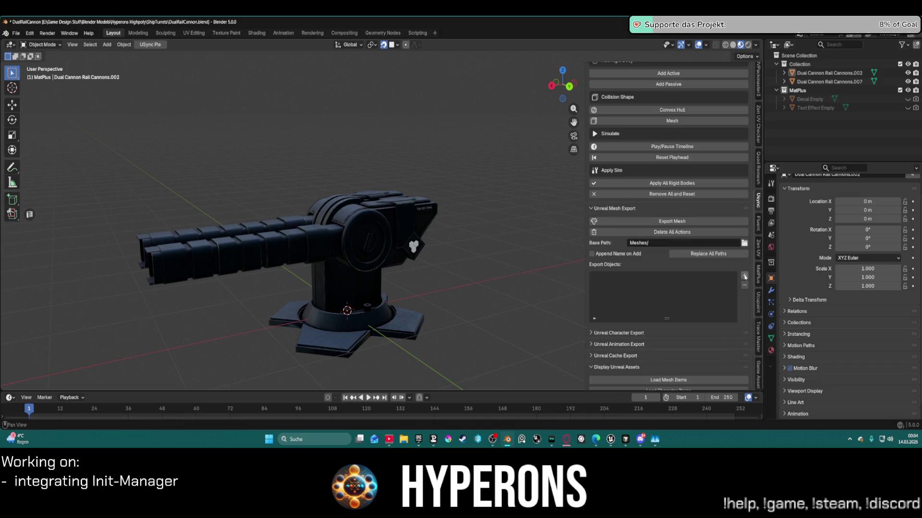
- Add Dual Cannon Rail Cannons.007 and .002 to USync's Export Objects, then return to MatPlus export settings
click(821, 82)
shift+click(820, 76)
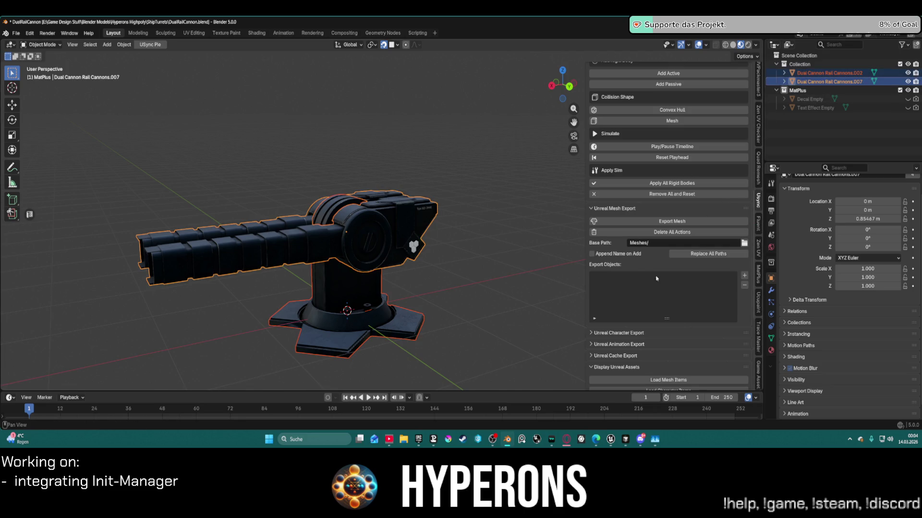
click(745, 275)
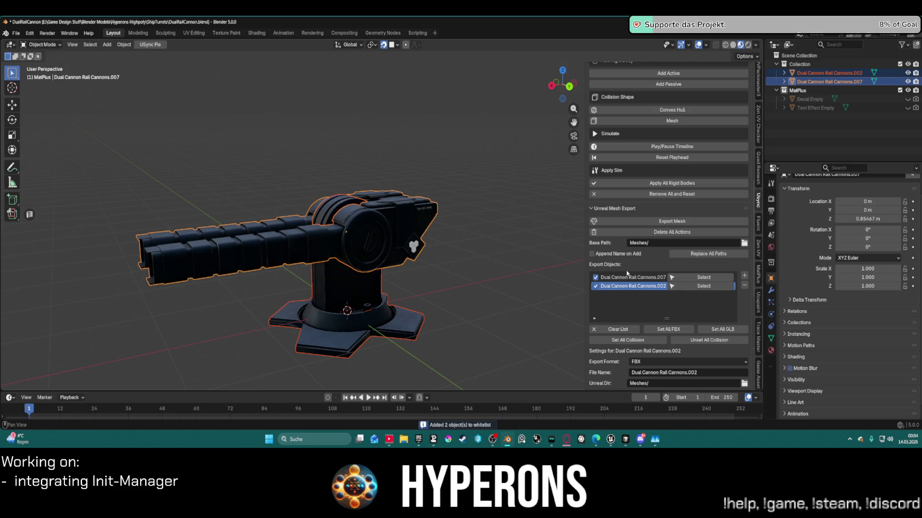
click(758, 285)
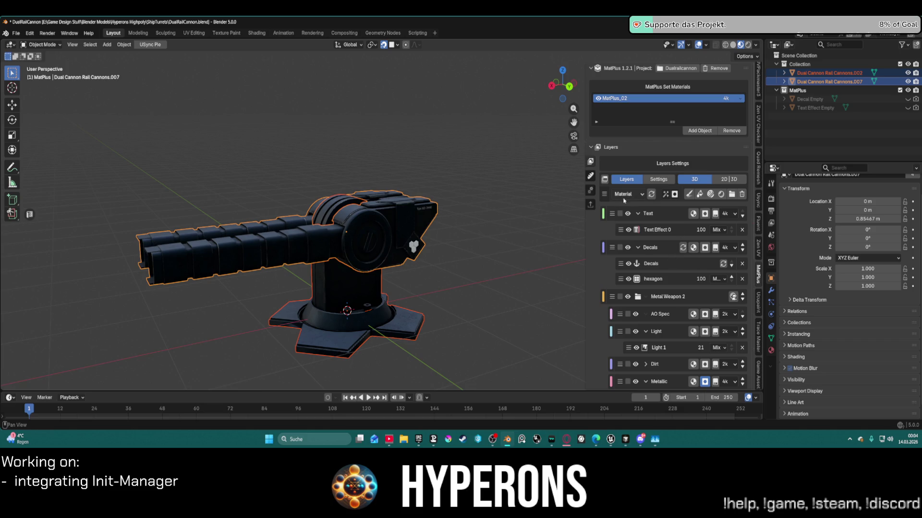
click(592, 205)
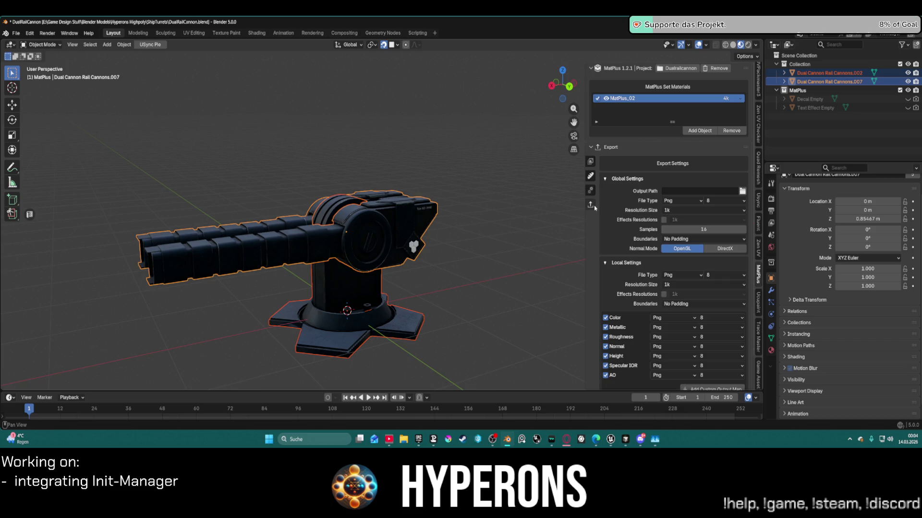
- Set the MatPlus Resolution Size to 4k and choose the Textures folder as the output path
click(694, 210)
click(684, 264)
click(742, 191)
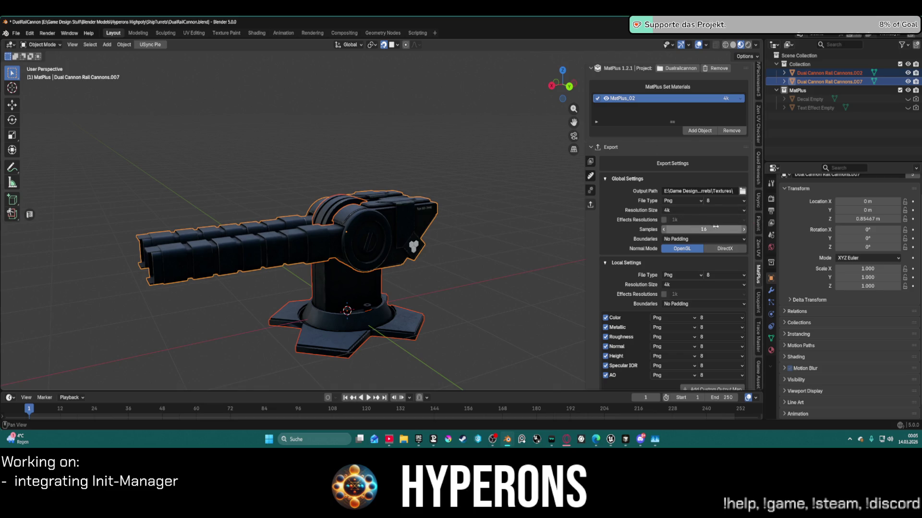
- Set Normal Mode to DirectX and stop exporting separate Roughness, Metallic and AO maps
scroll(684, 238, down, 2)
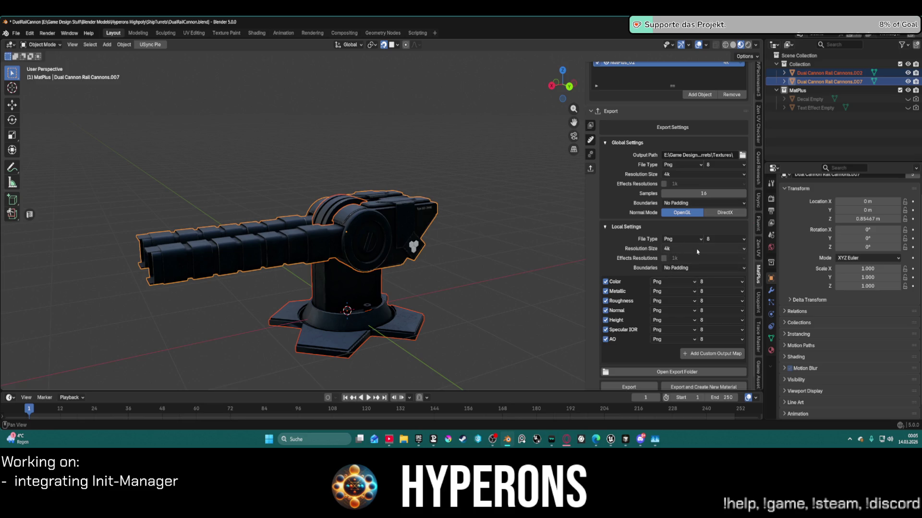
click(735, 215)
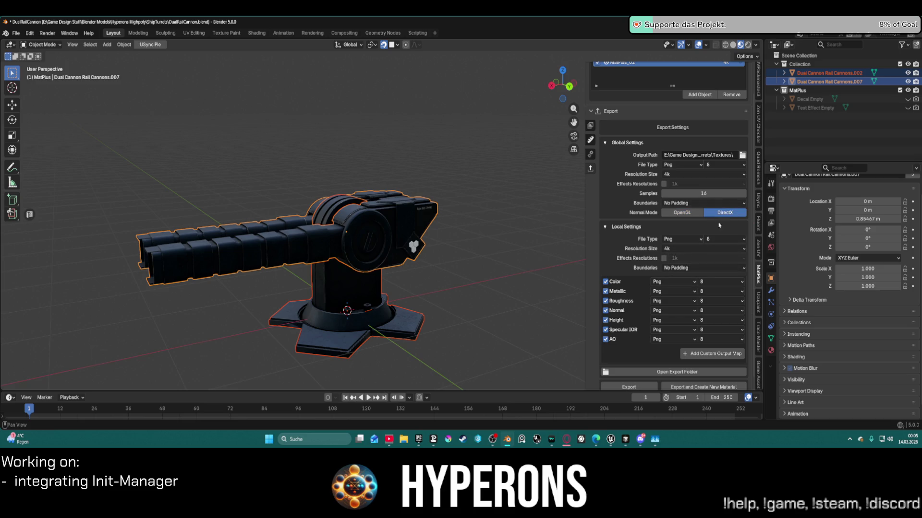
click(605, 301)
click(605, 291)
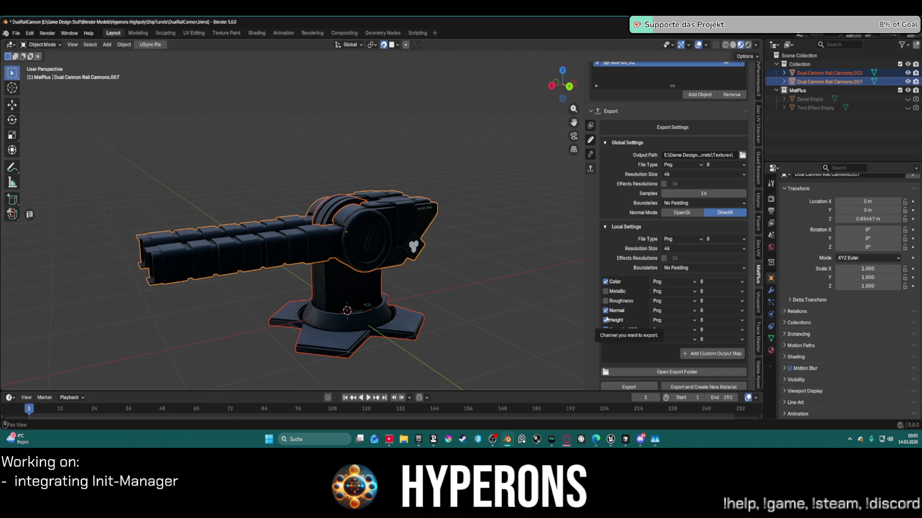
click(606, 340)
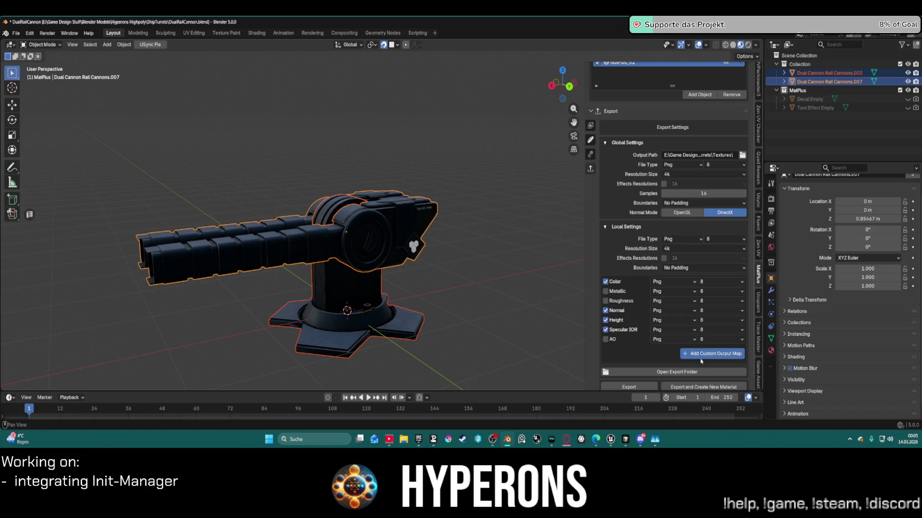
- Add a custom output map named ORM with AO in red, Roughness in green, Metallic in blue
click(702, 355)
click(626, 354)
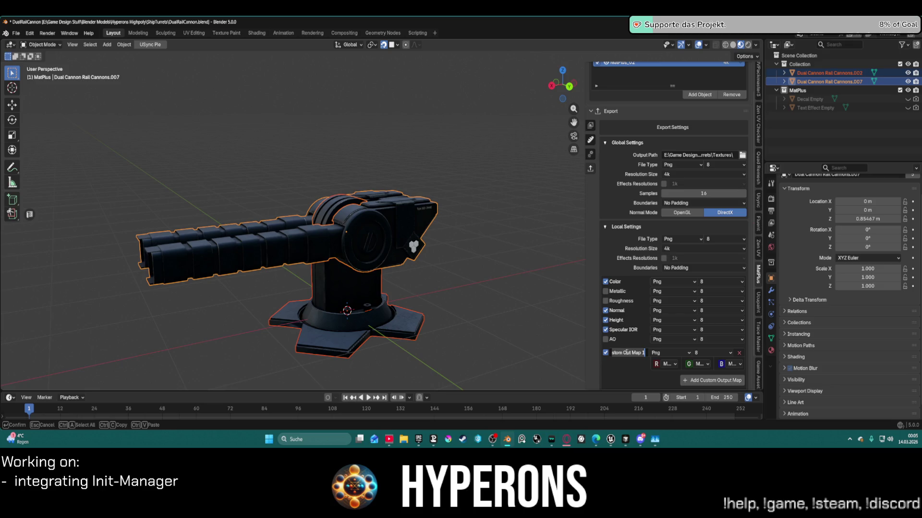
text(ORM)
key(Return)
click(698, 364)
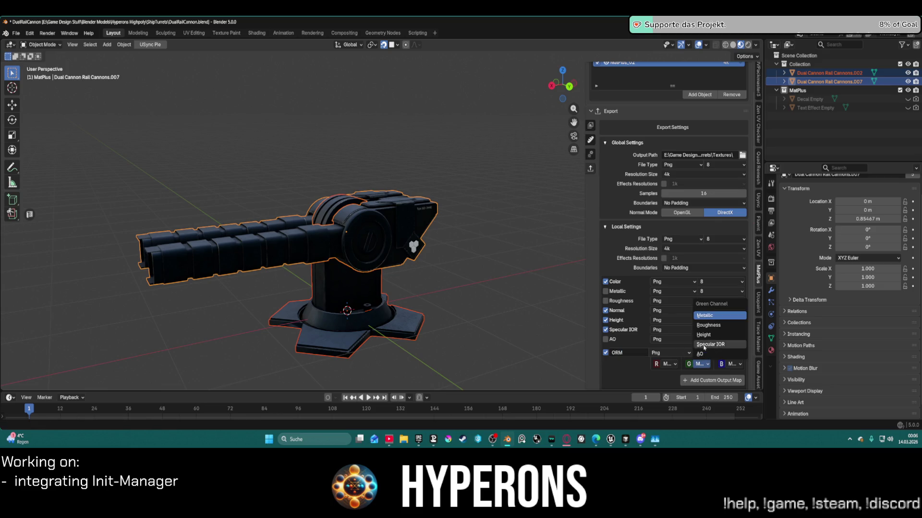
click(711, 326)
click(732, 365)
click(668, 364)
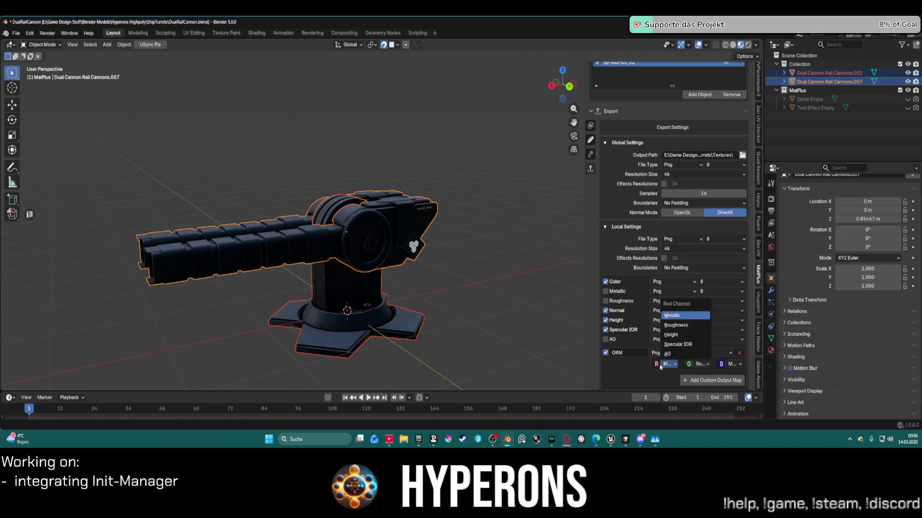
click(670, 355)
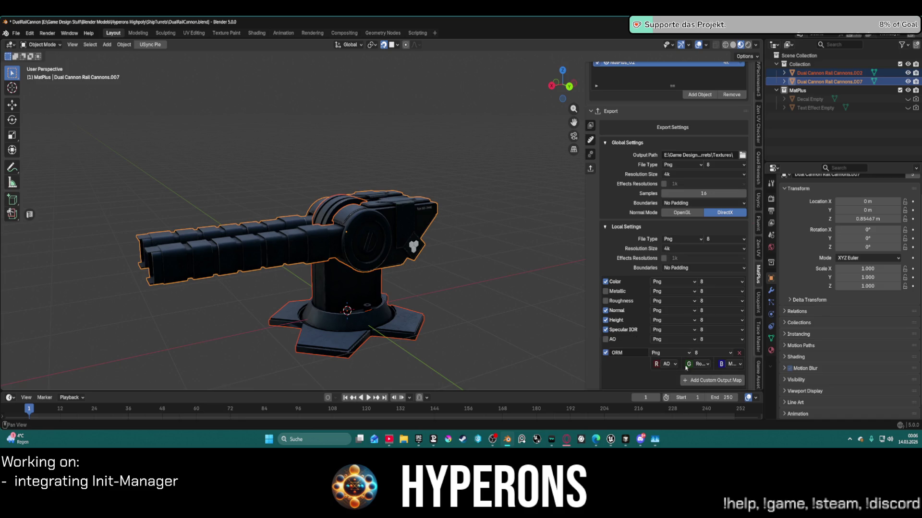
- Export the texture maps, then bring the Unreal Editor window back to the front
scroll(692, 345, down, 3)
click(640, 378)
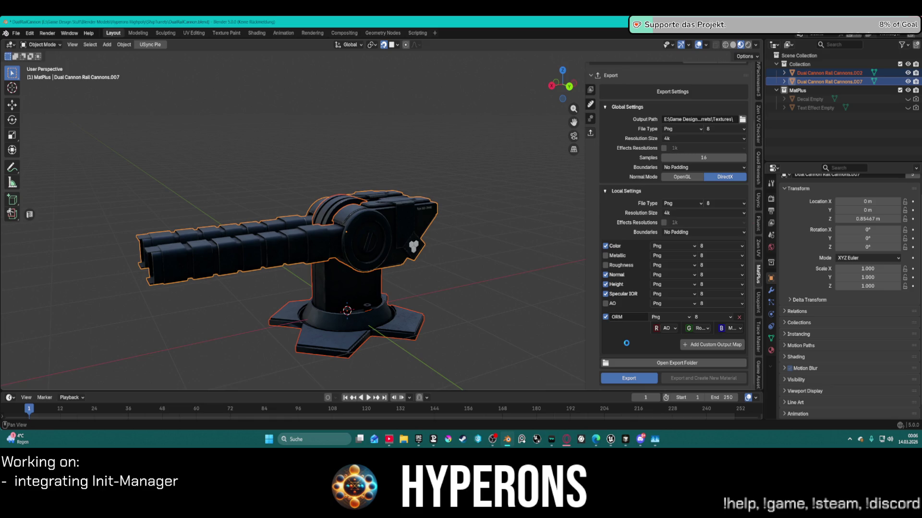
mouse_move(607, 444)
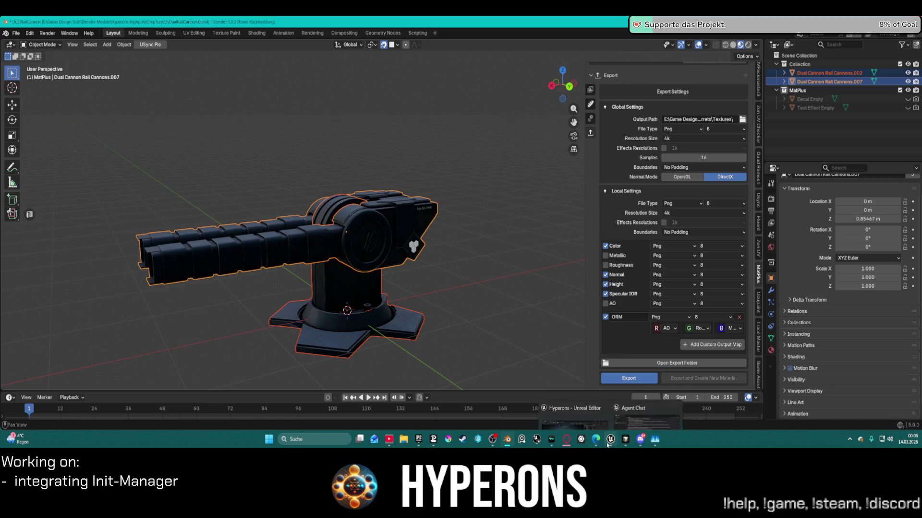
click(574, 413)
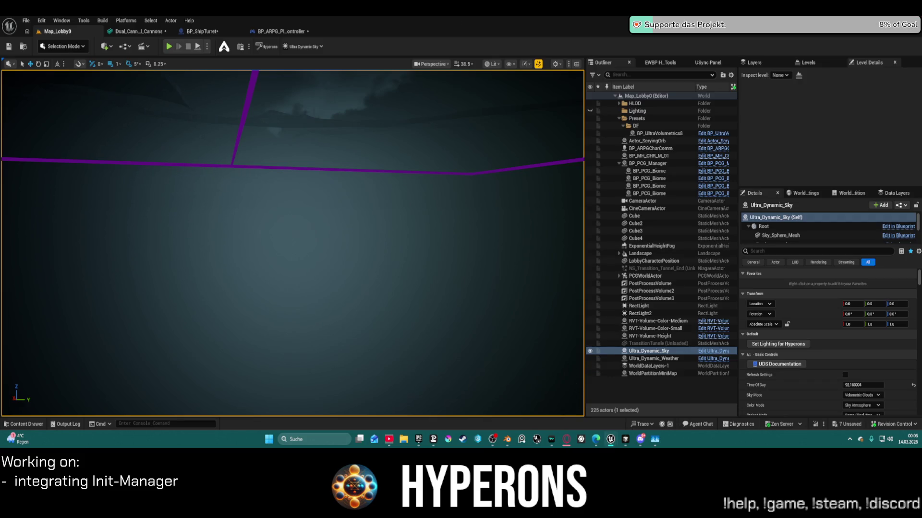
- Open the Dual_Cannon_Rail_Cannons mesh and orbit around the turret and cannon barrels
click(139, 31)
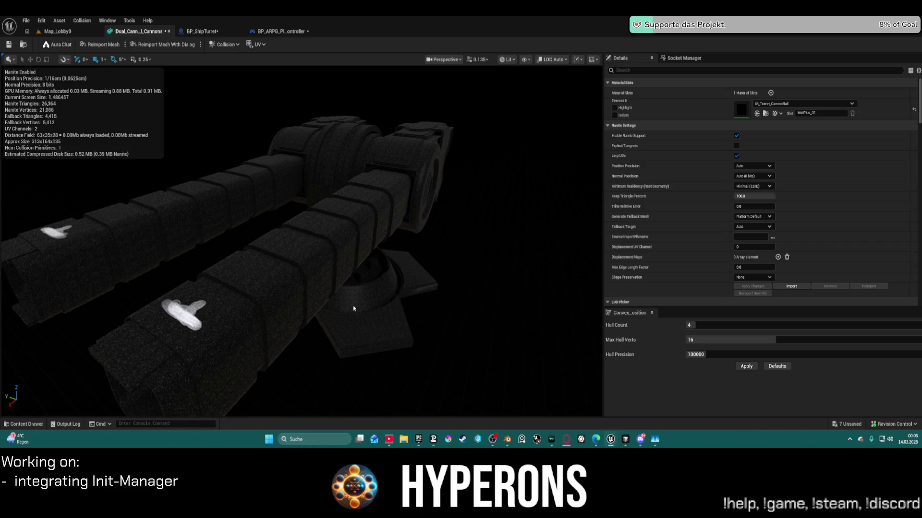
mouse_move(353, 308)
mouse_down()
mouse_move(163, 299)
mouse_move(181, 349)
mouse_up()
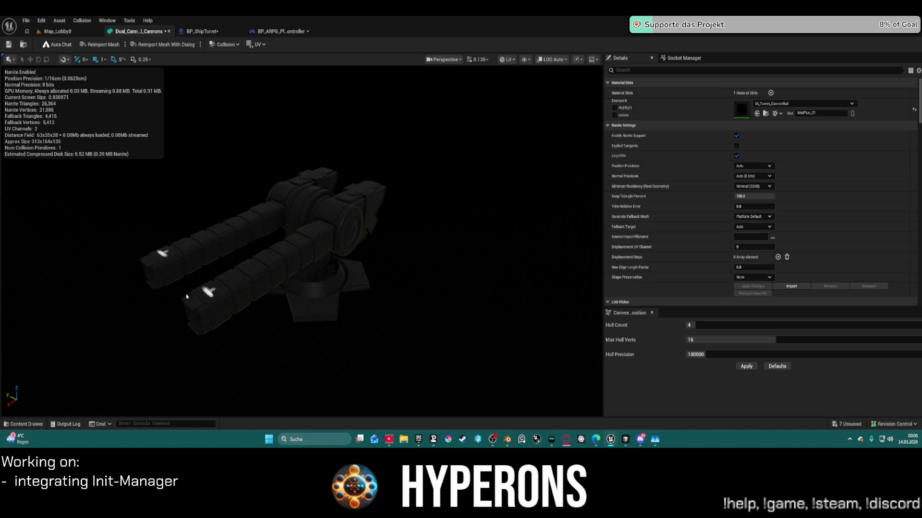
mouse_move(481, 293)
mouse_down()
mouse_move(425, 304)
mouse_move(529, 271)
mouse_up()
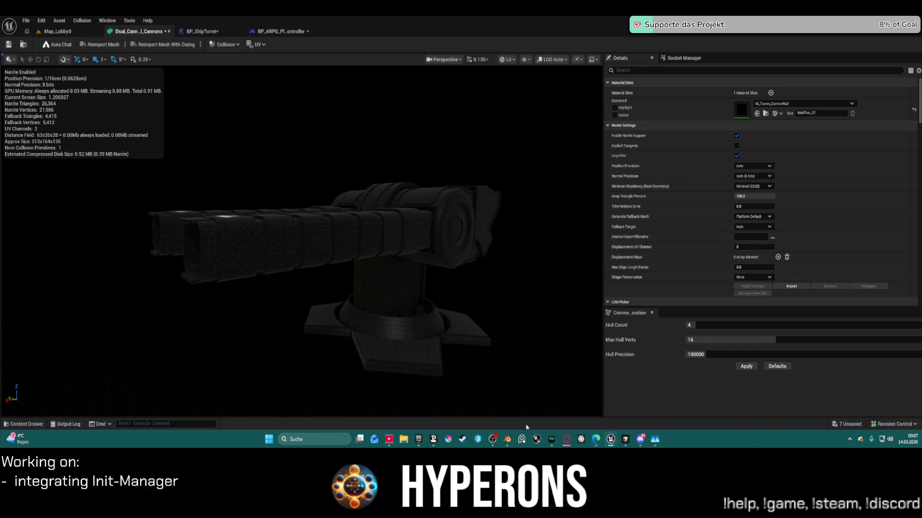
mouse_move(471, 285)
mouse_down()
mouse_move(441, 289)
mouse_move(518, 278)
mouse_up()
mouse_move(613, 441)
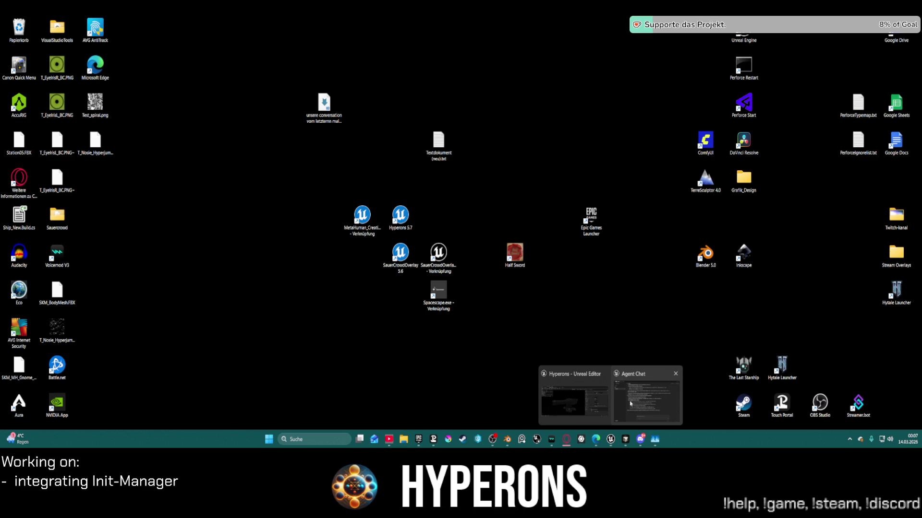
click(631, 403)
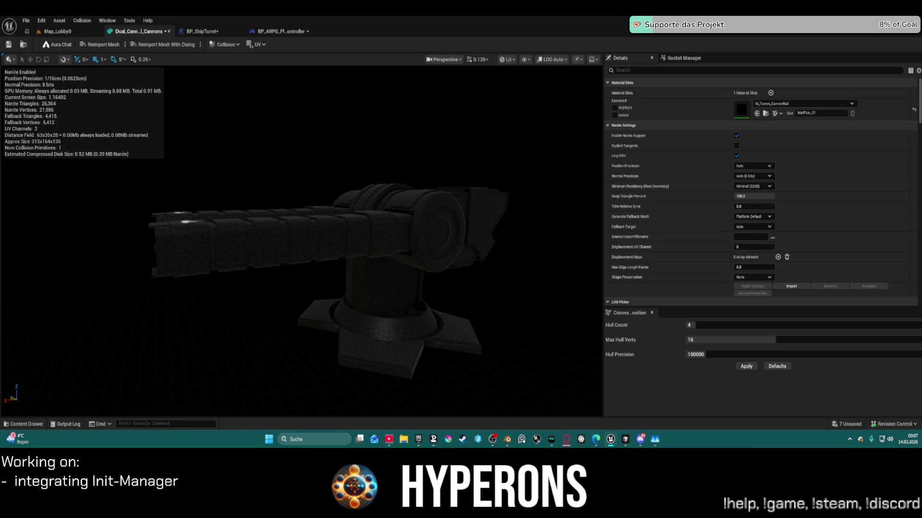
key(alt+Tab)
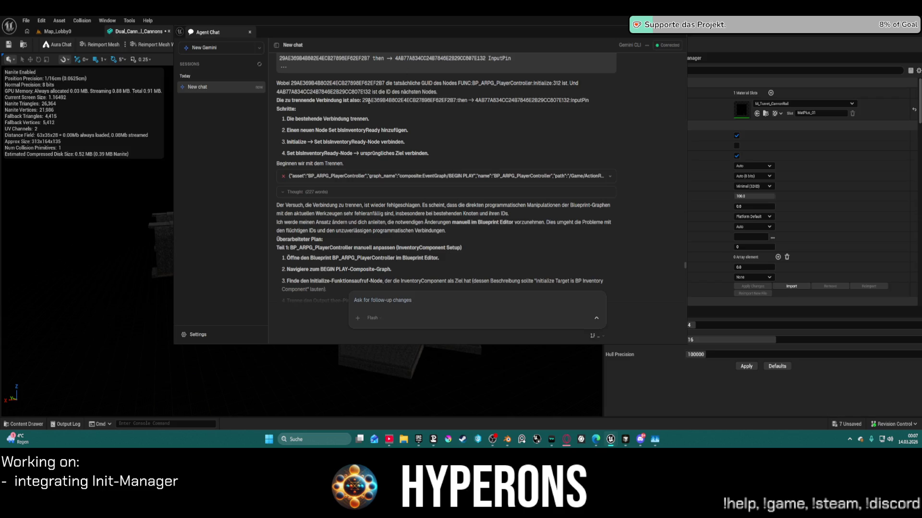
drag(363, 100, 600, 107)
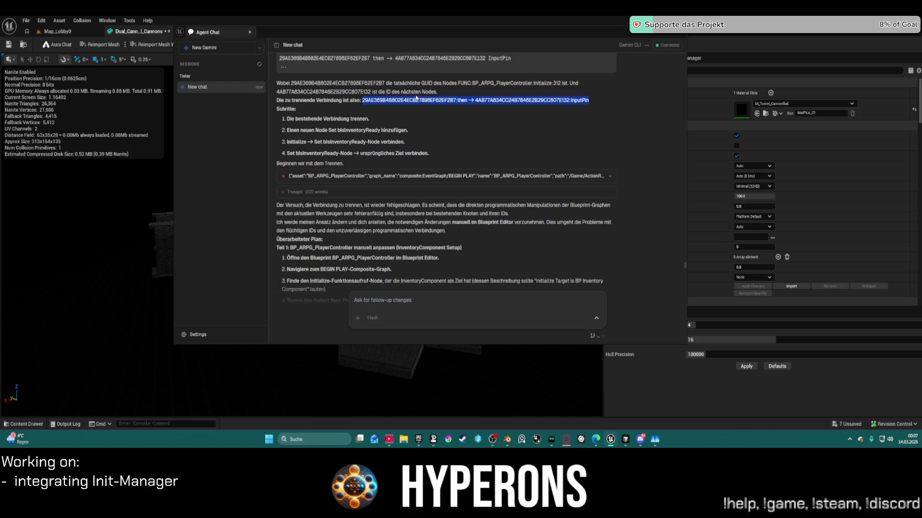
click(372, 25)
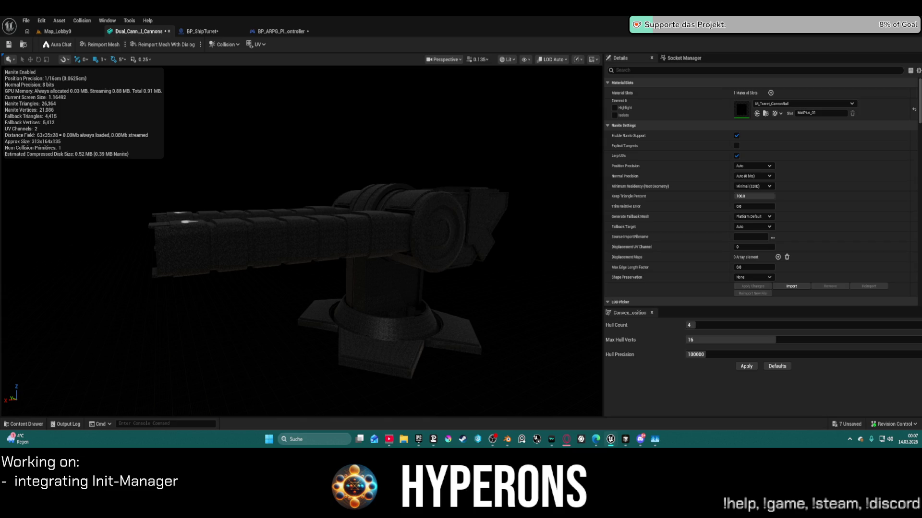
click(59, 21)
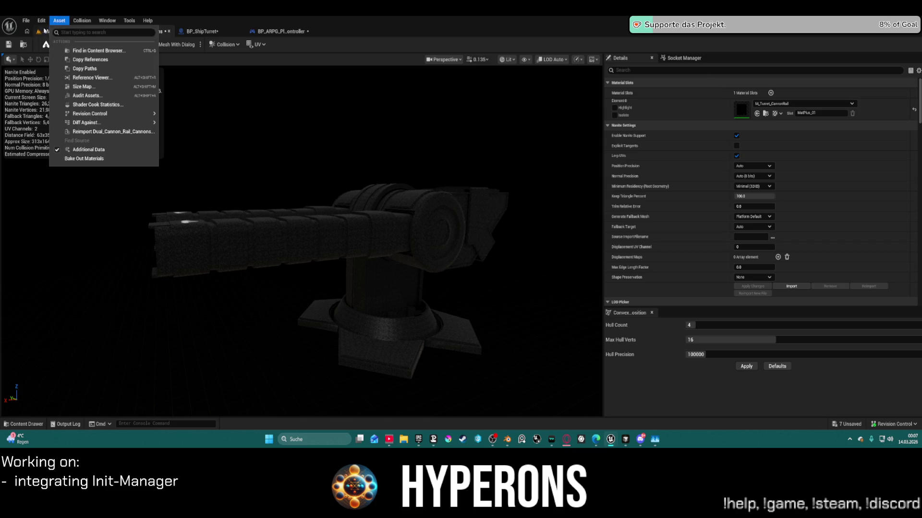
- Open the LoadMap level from Content/Maps, saving and checking out the modified assets
click(43, 32)
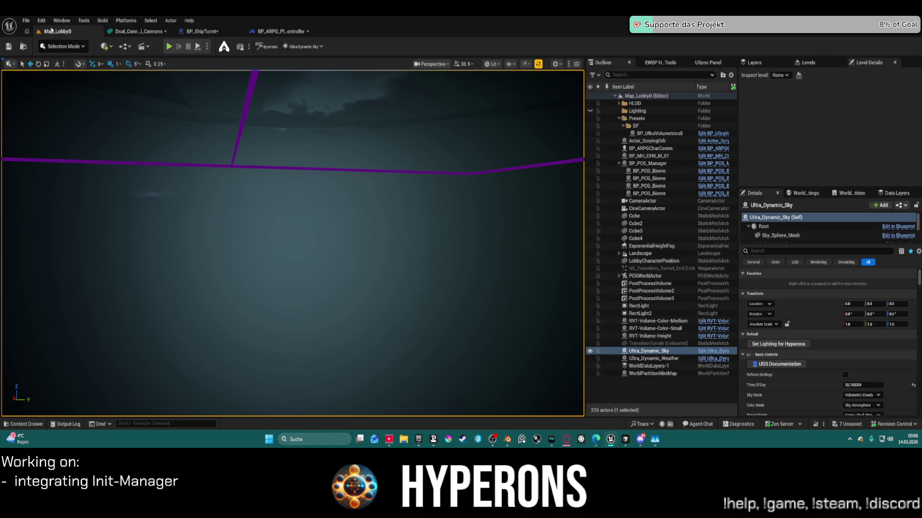
click(25, 21)
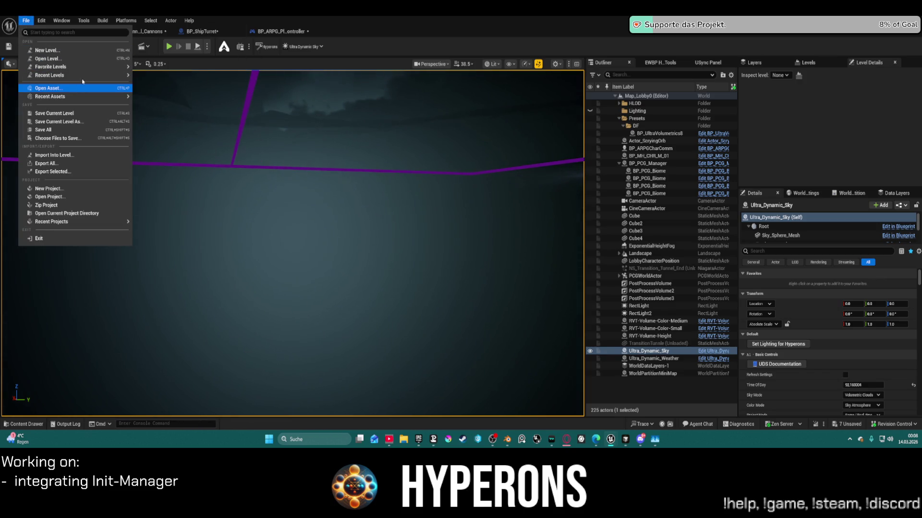
click(87, 62)
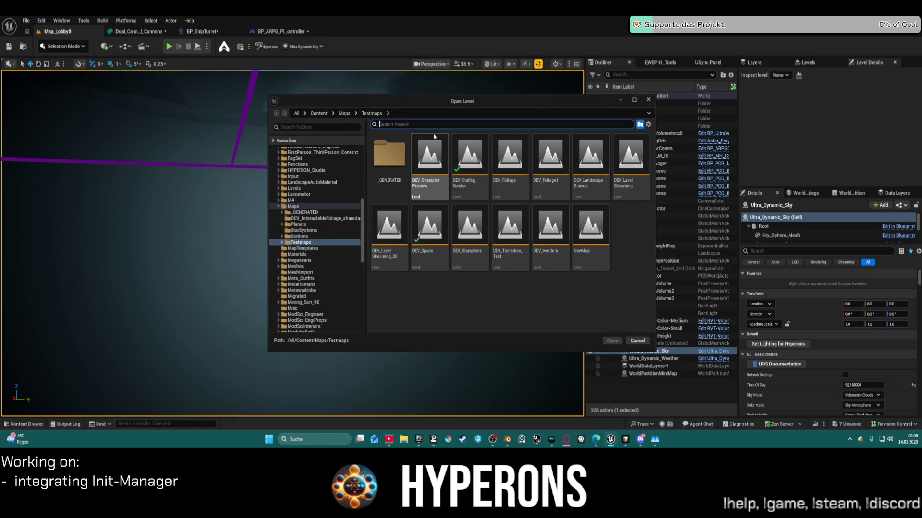
click(293, 206)
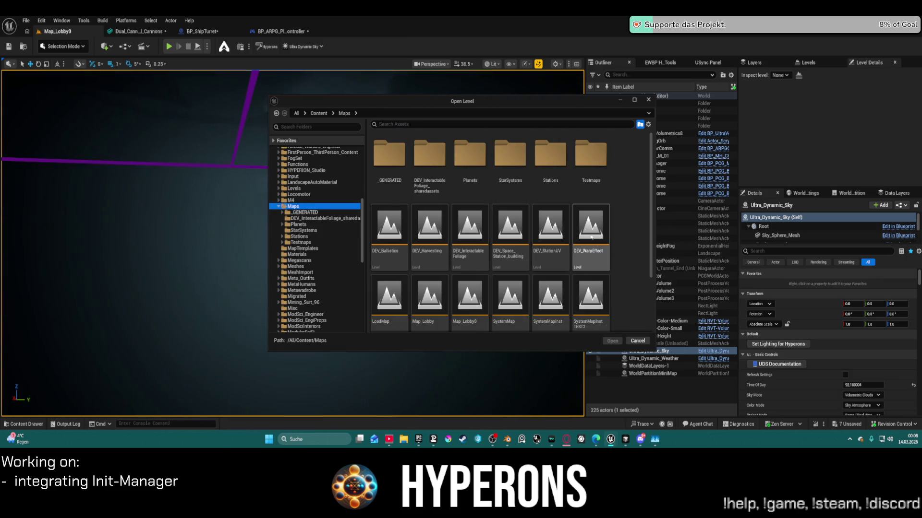
scroll(570, 267, down, 3)
click(388, 241)
double_click(388, 241)
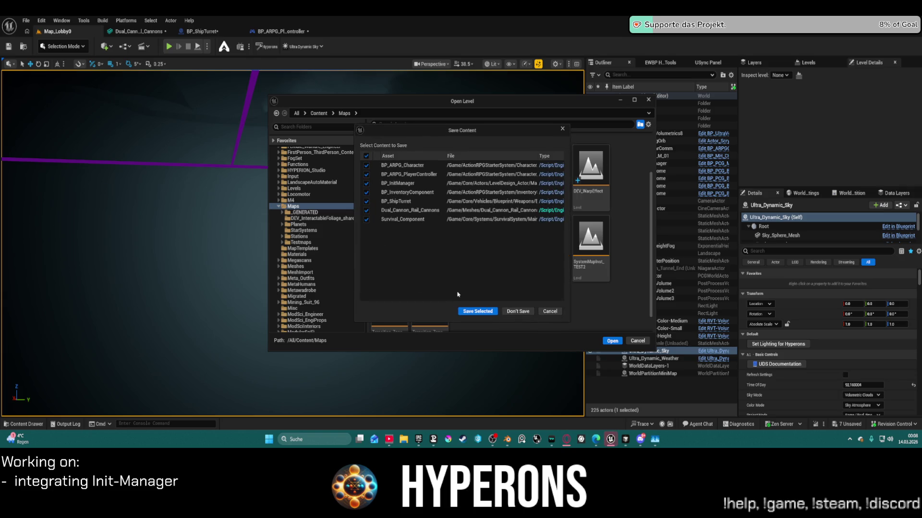
click(486, 312)
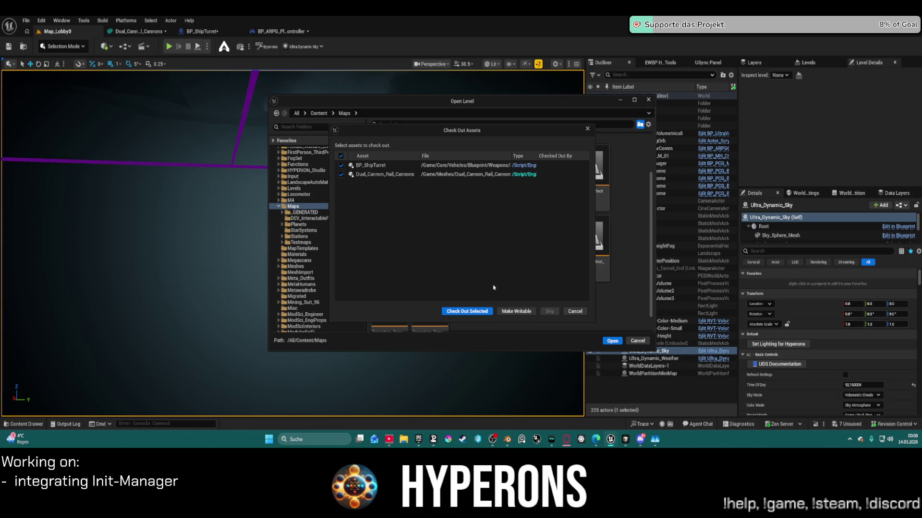
click(456, 312)
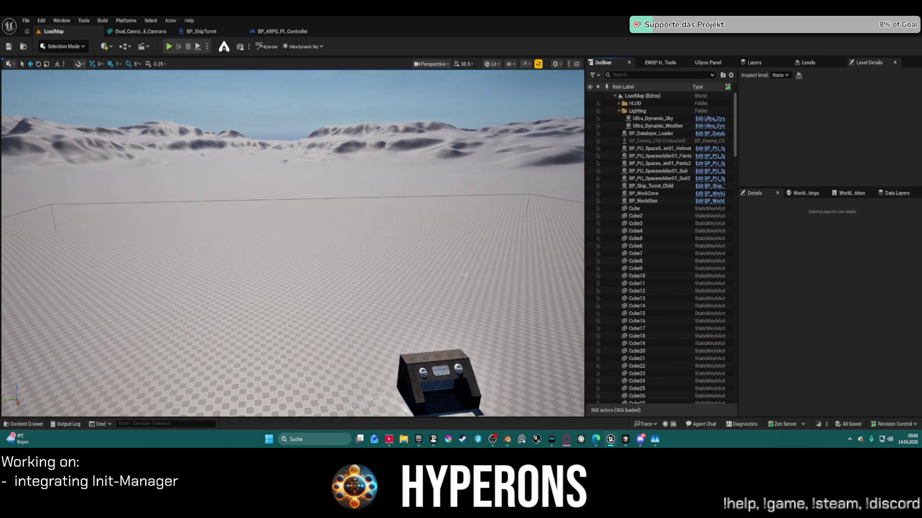
- Fly to the placed dual rail cannon in LoadMap, select it, and view the turrets
mouse_move(332, 235)
right_down()
mouse_move(326, 312)
mouse_move(327, 216)
mouse_move(334, 278)
mouse_move(285, 263)
right_up()
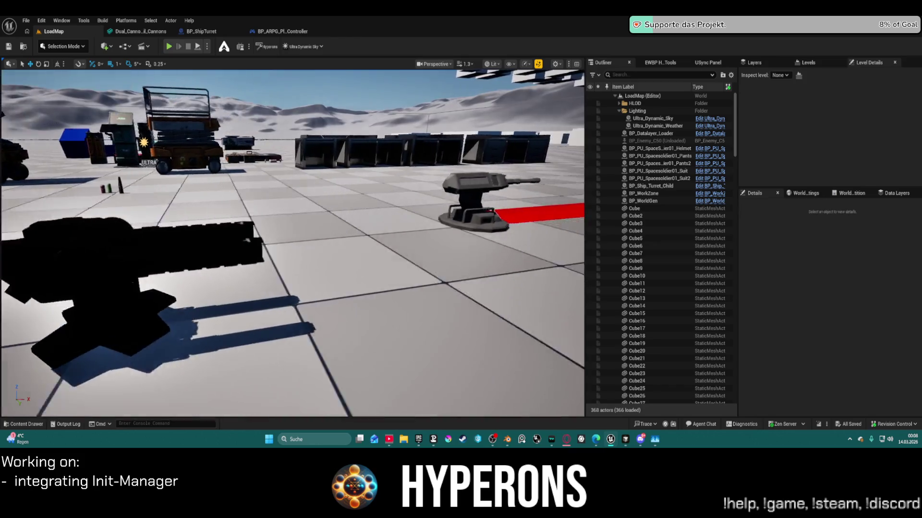
mouse_move(293, 243)
right_down()
mouse_move(318, 256)
mouse_move(295, 242)
right_up()
click(295, 242)
right_drag(372, 200, 371, 199)
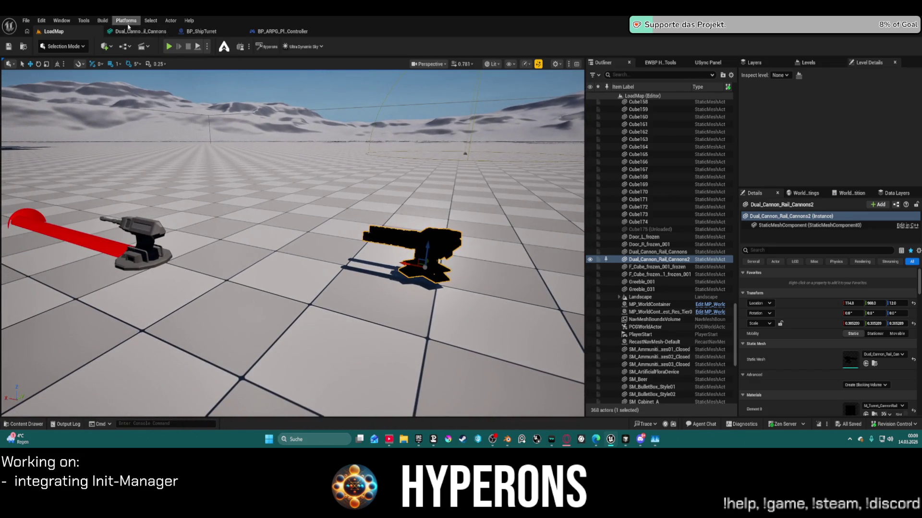
- Open BP_ARPG_PlayerController, then return to Blender and open the exported textures folder
click(275, 32)
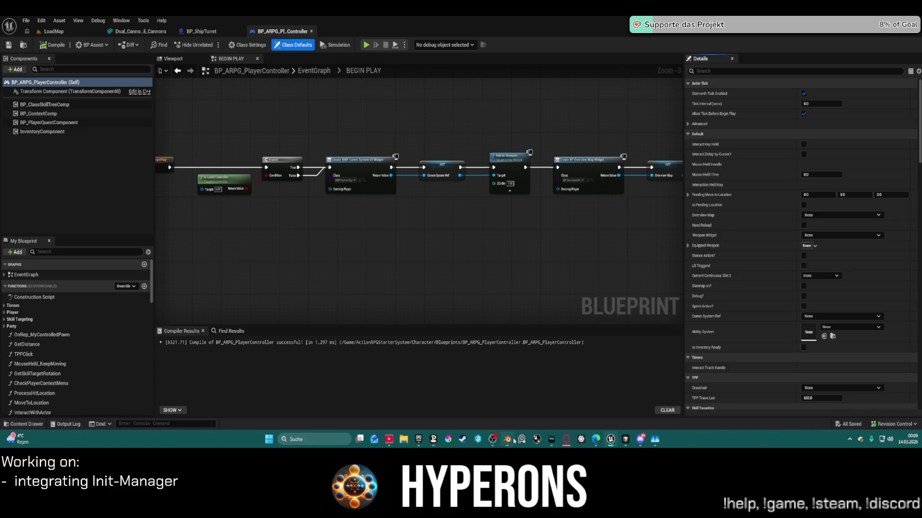
mouse_move(508, 439)
click(486, 389)
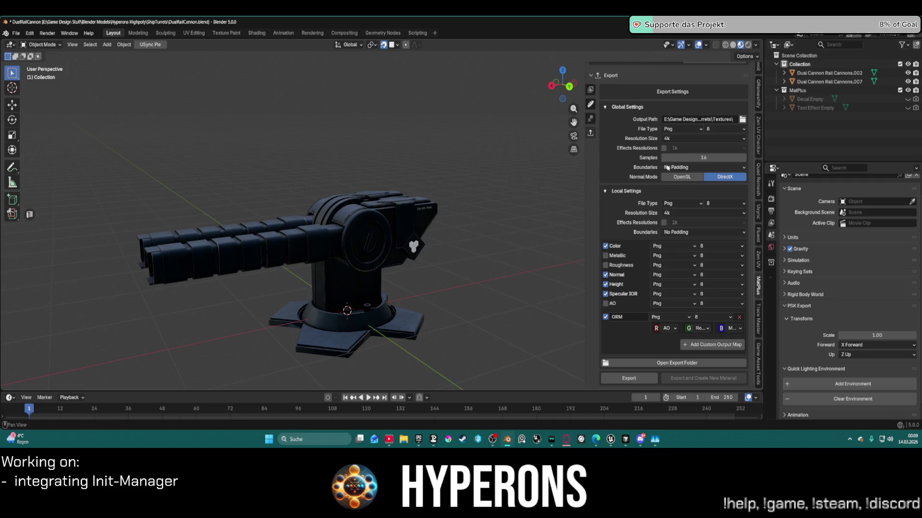
click(633, 363)
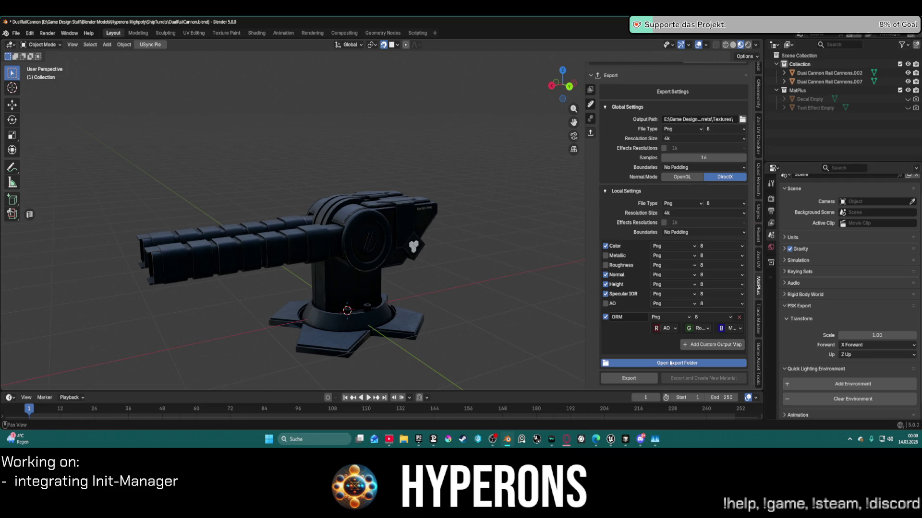
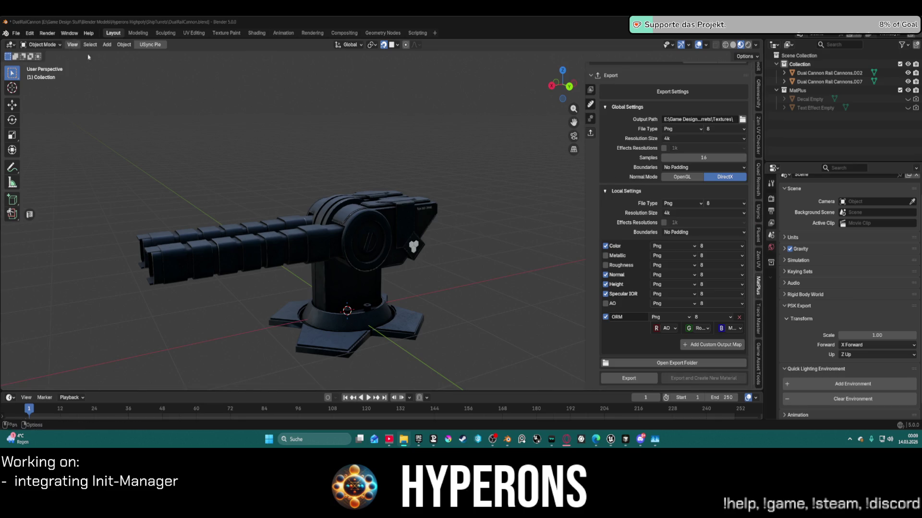
- Bring the Unreal Editor to the front and switch to its LoadMap level
mouse_move(610, 439)
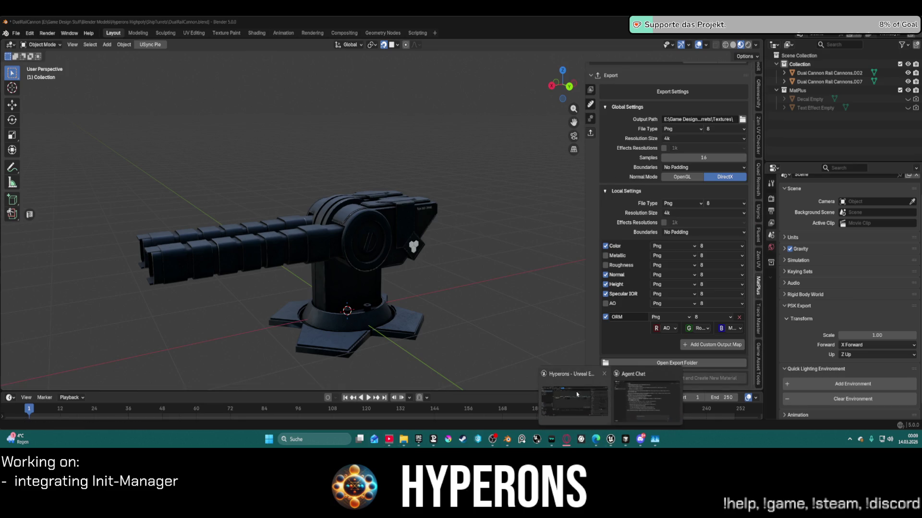
click(576, 400)
click(54, 31)
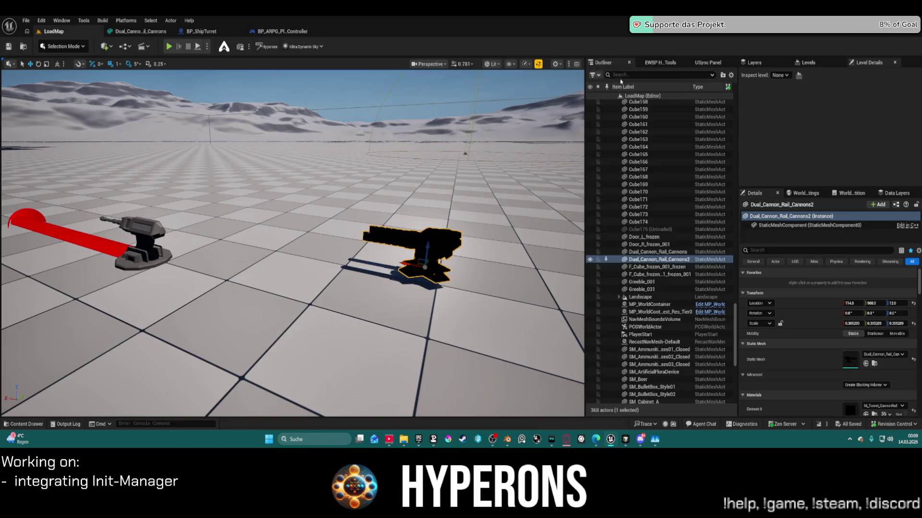
- Import the Blender-exported meshes from the USync panel and dock the Content Browser on the right half
click(696, 66)
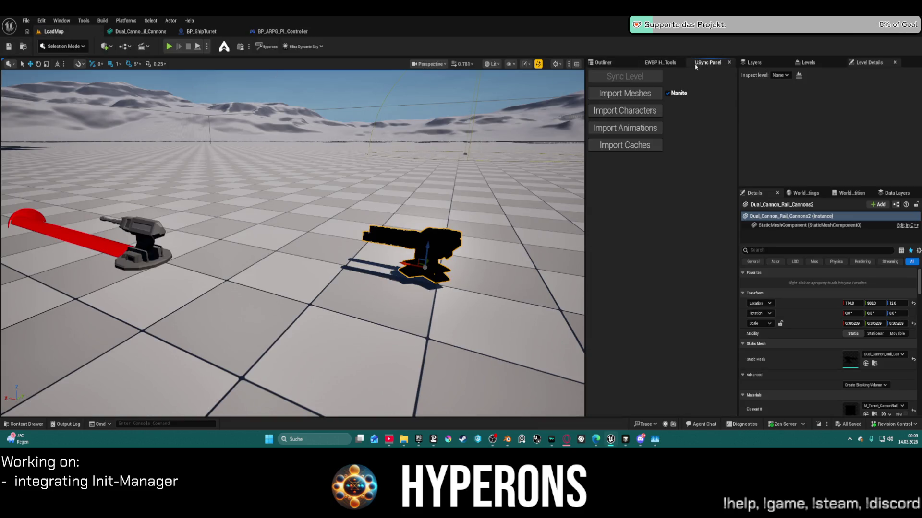
click(639, 95)
click(640, 144)
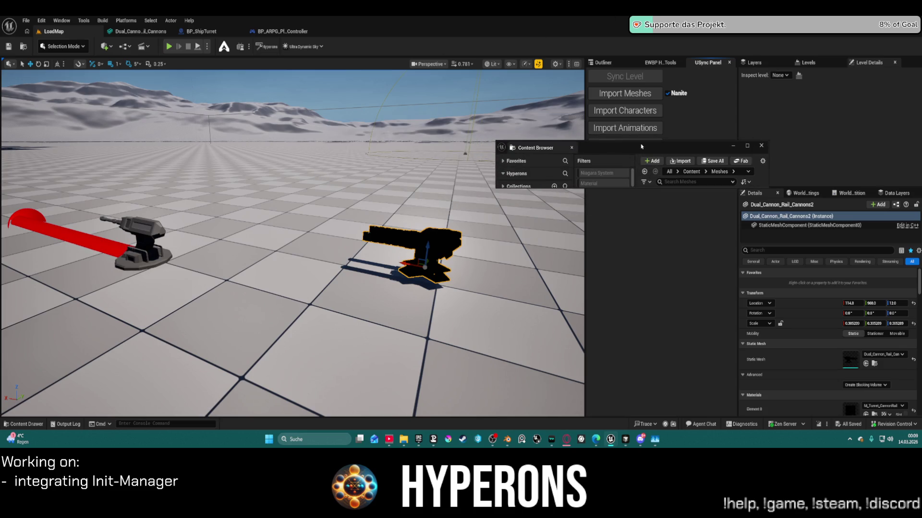
key(super+Right)
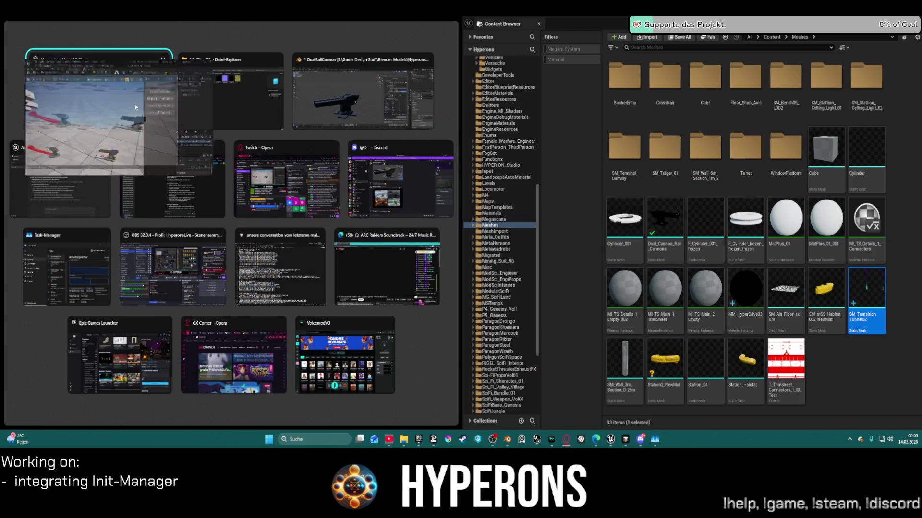
click(96, 91)
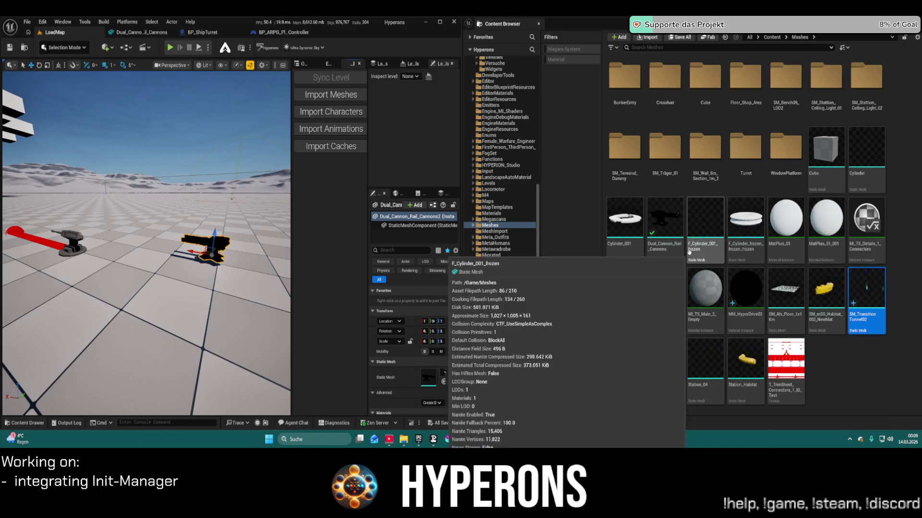
- Place the Dual_Cannon_Rail_Cannons mesh in the level, look it over, and open the Turret folder
mouse_move(669, 225)
mouse_down()
mouse_move(158, 240)
mouse_move(148, 348)
mouse_move(158, 255)
mouse_up()
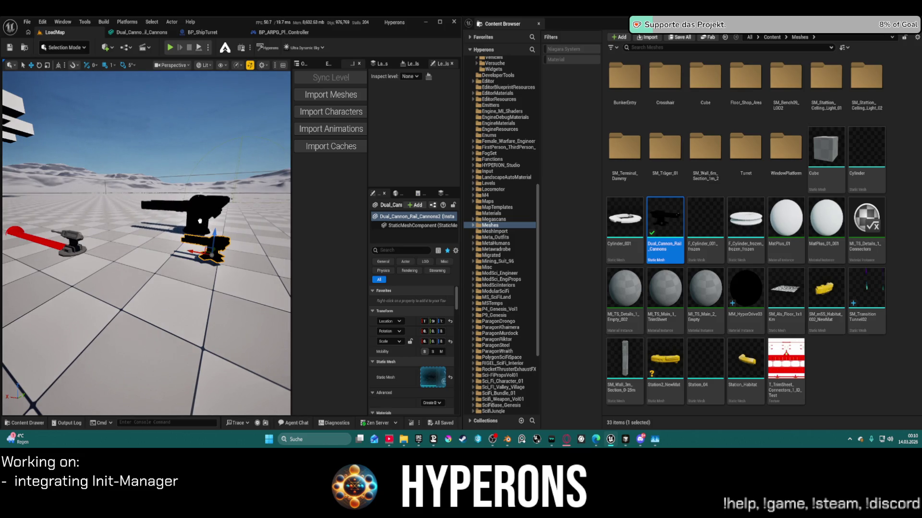
mouse_move(158, 254)
right_down()
mouse_move(144, 269)
mouse_move(173, 249)
mouse_move(154, 259)
mouse_move(163, 240)
mouse_move(140, 262)
mouse_move(157, 262)
mouse_move(142, 263)
right_up()
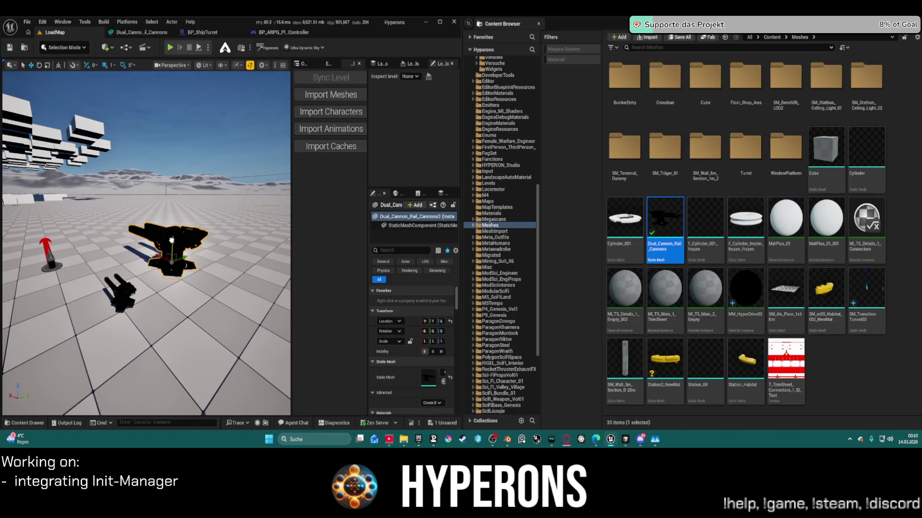
right_drag(171, 242, 89, 263)
right_drag(240, 256, 240, 256)
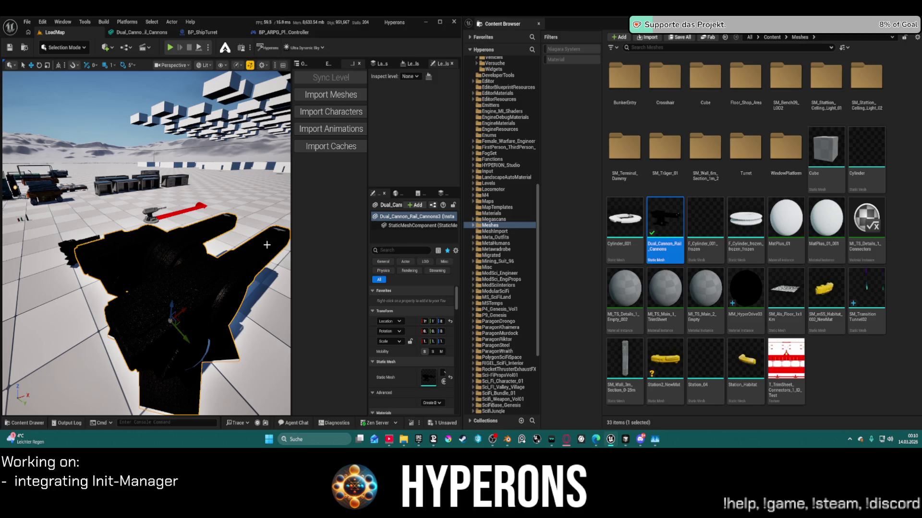
double_click(750, 168)
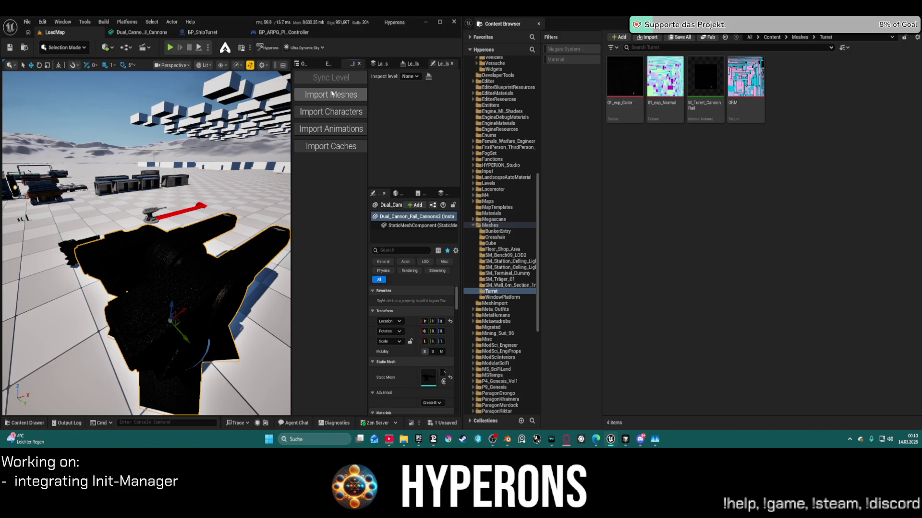
- Inspect, then force-delete the old Dual_Cannon_Rail_Cannons mesh from Meshes, and switch back to Blender
click(138, 33)
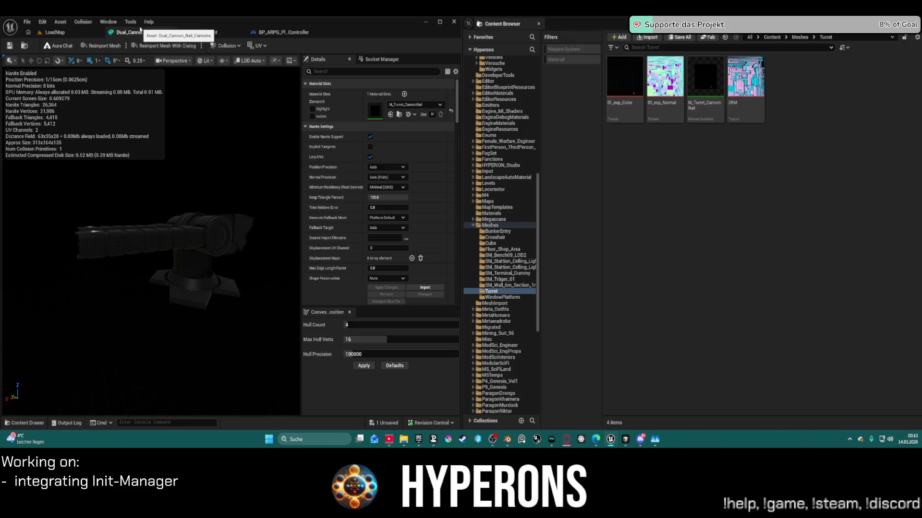
click(55, 32)
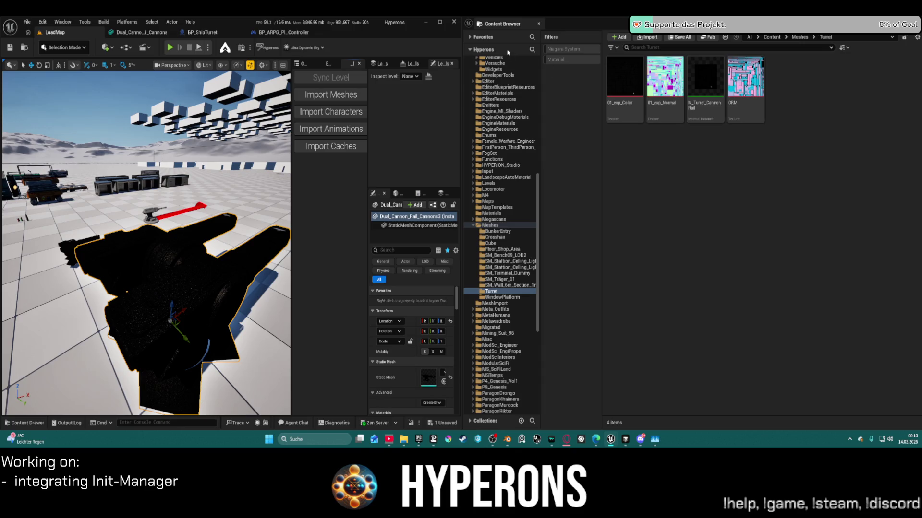
click(725, 37)
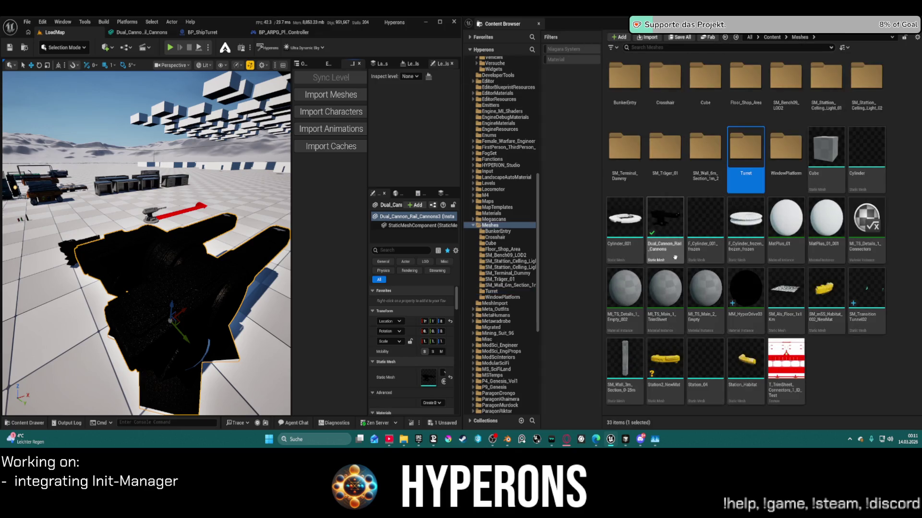
click(672, 254)
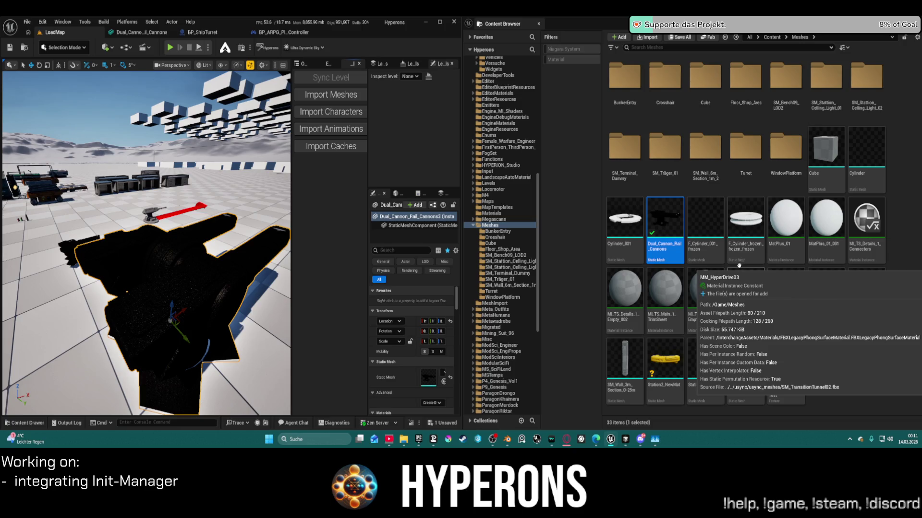
key(Delete)
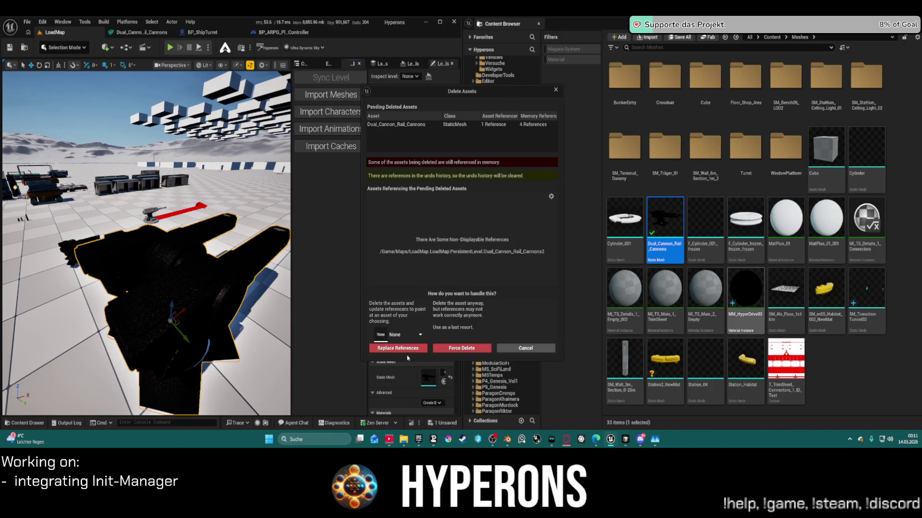
click(442, 349)
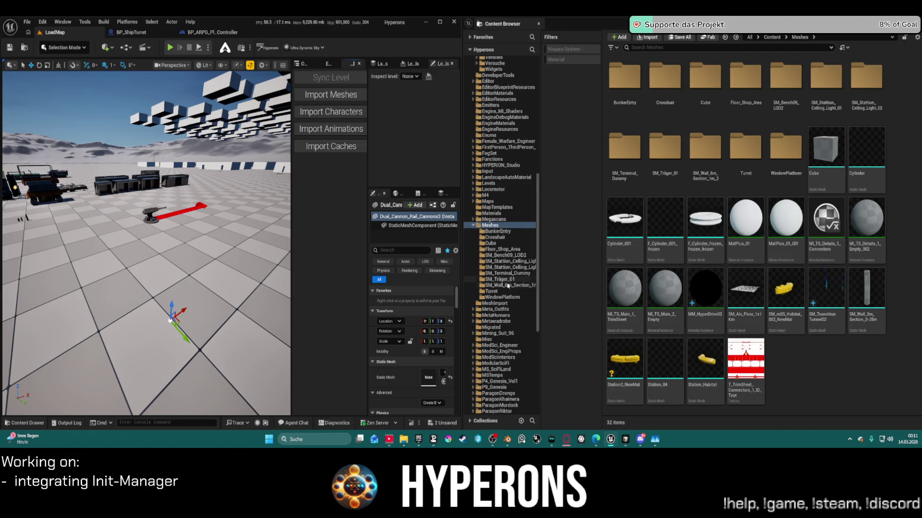
click(490, 291)
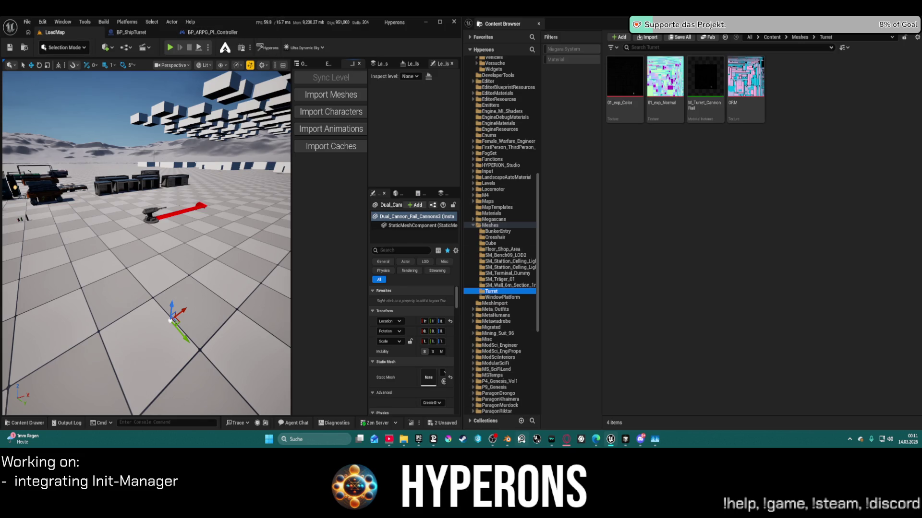
click(507, 439)
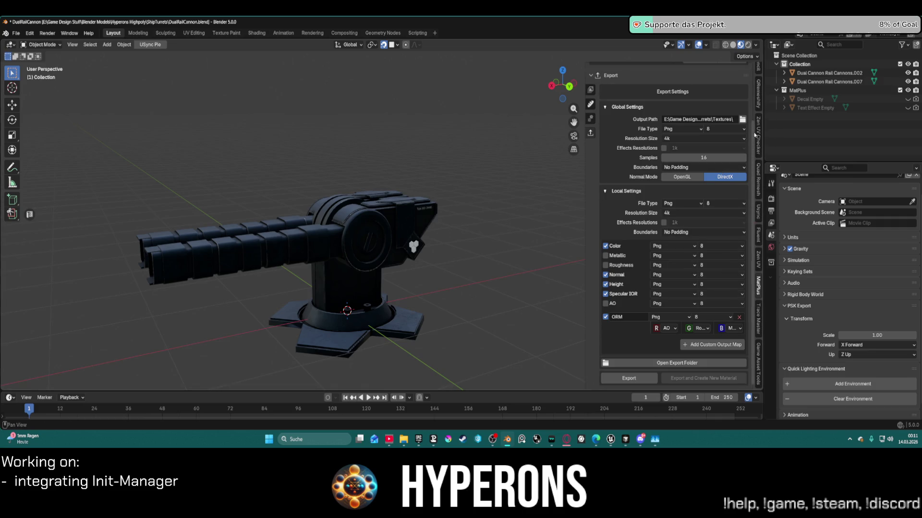
- In the USync tab, add asset names, export the cannon meshes, and export the level layout JSON
scroll(659, 160, up, 4)
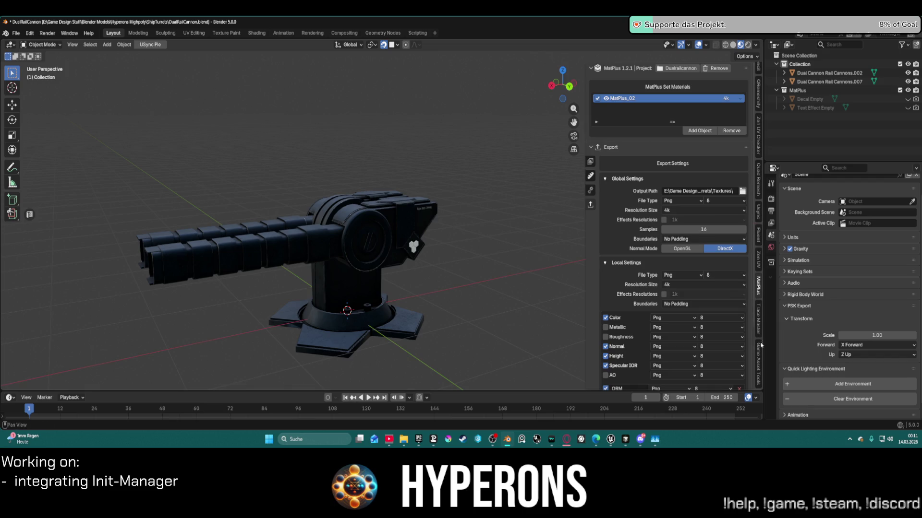
scroll(758, 351, up, 1)
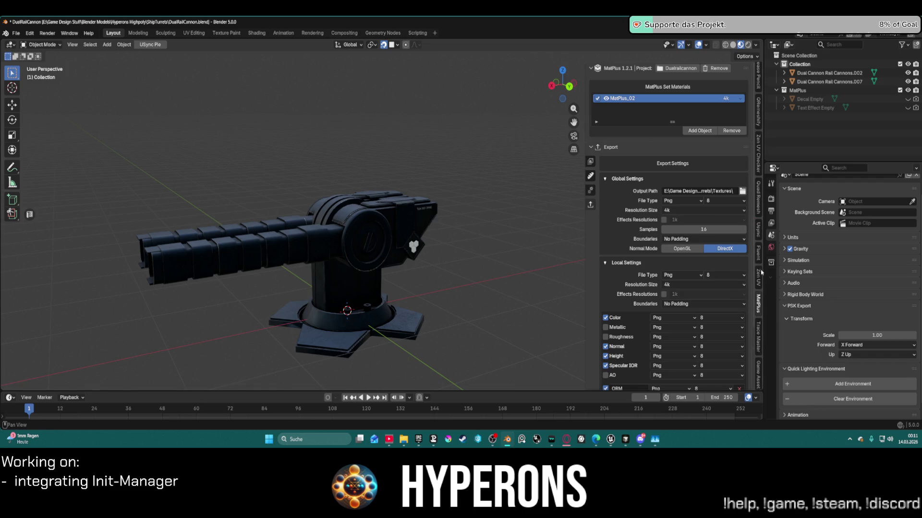
click(758, 231)
click(667, 233)
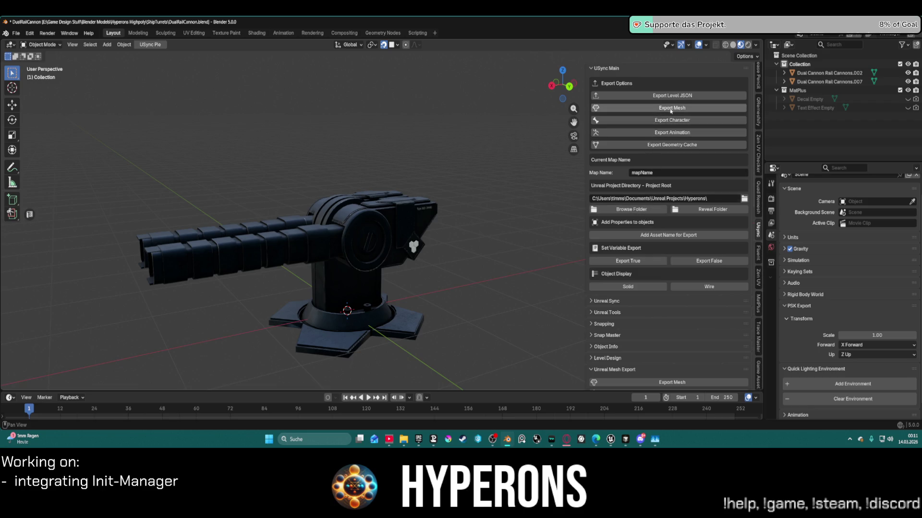
click(642, 111)
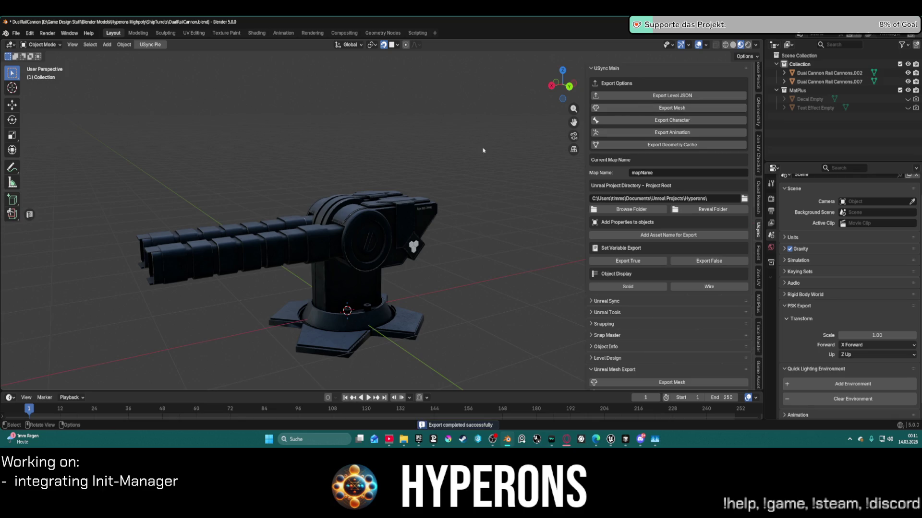
click(340, 205)
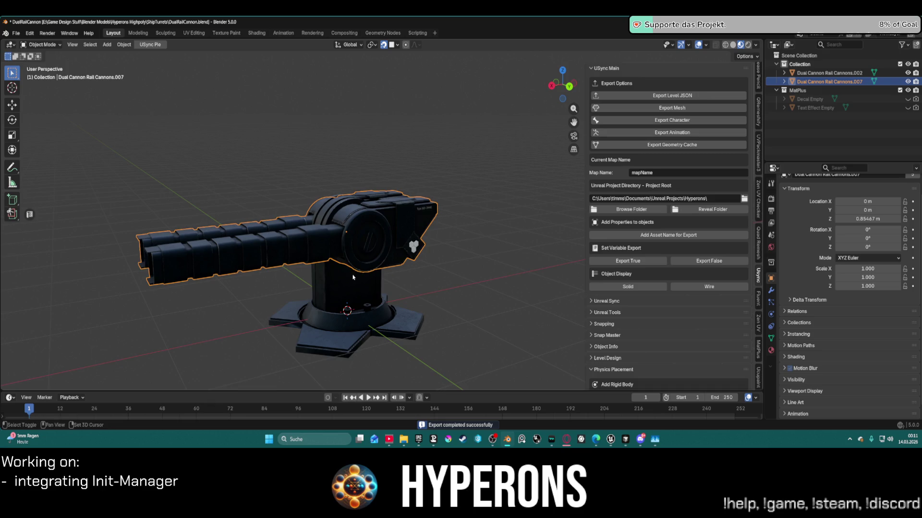
click(648, 96)
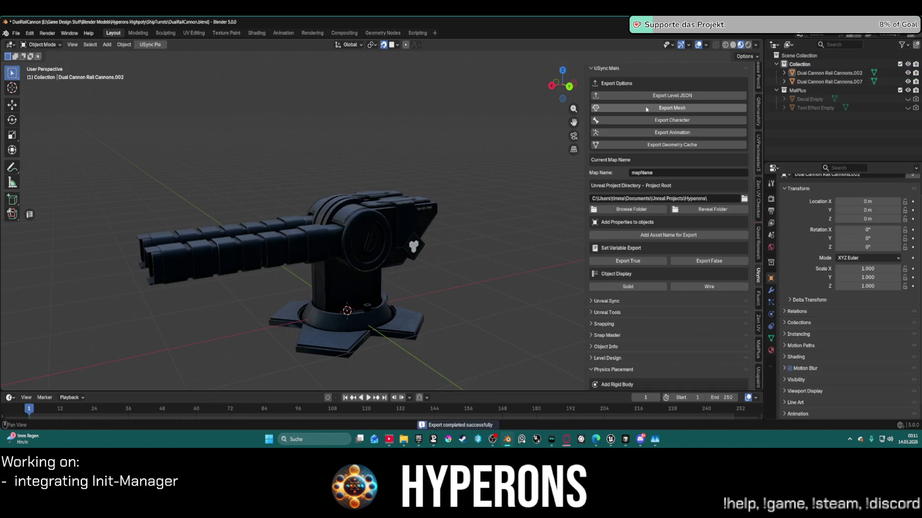
scroll(701, 197, down, 10)
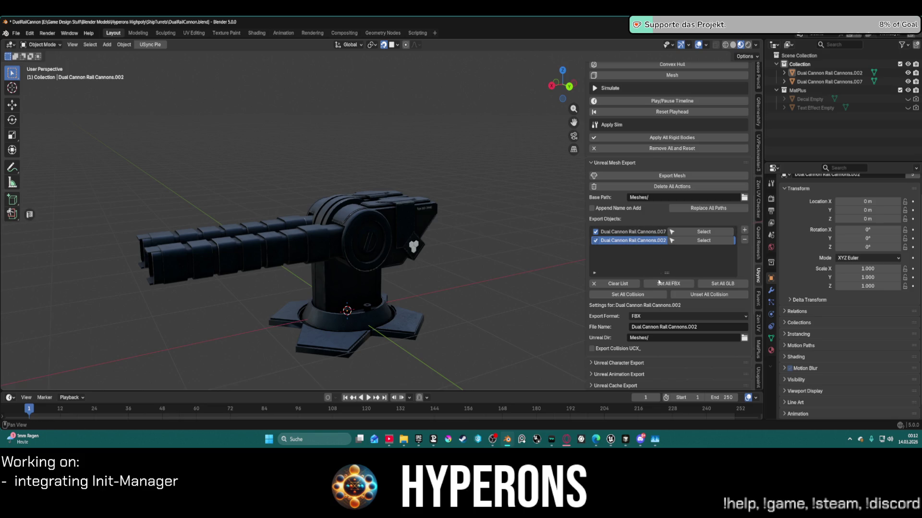
- Import the new exports and place Dual_Cannon_Rail_Cannons_007 and _002 in the level
mouse_move(611, 439)
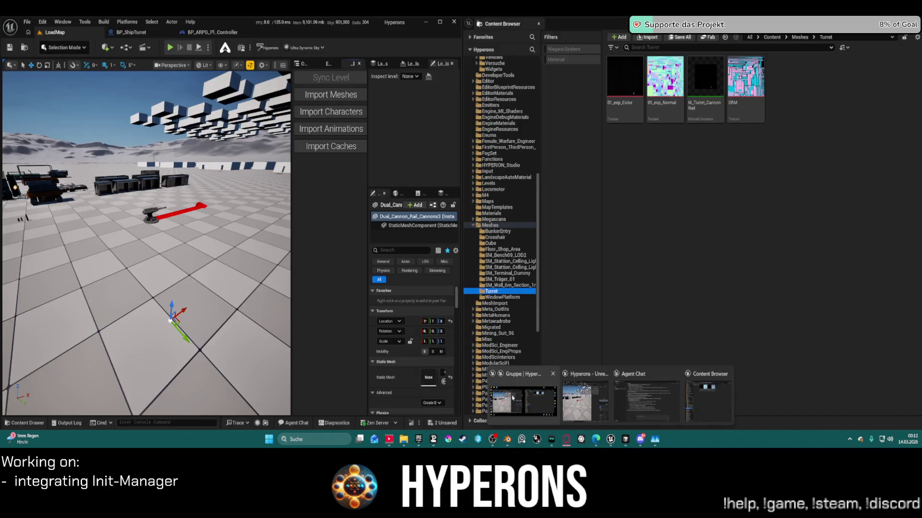
click(512, 397)
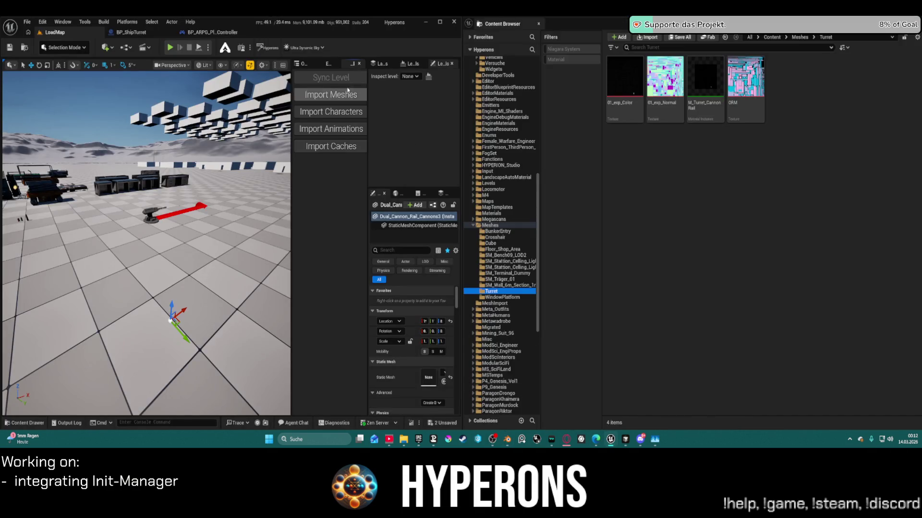
click(333, 96)
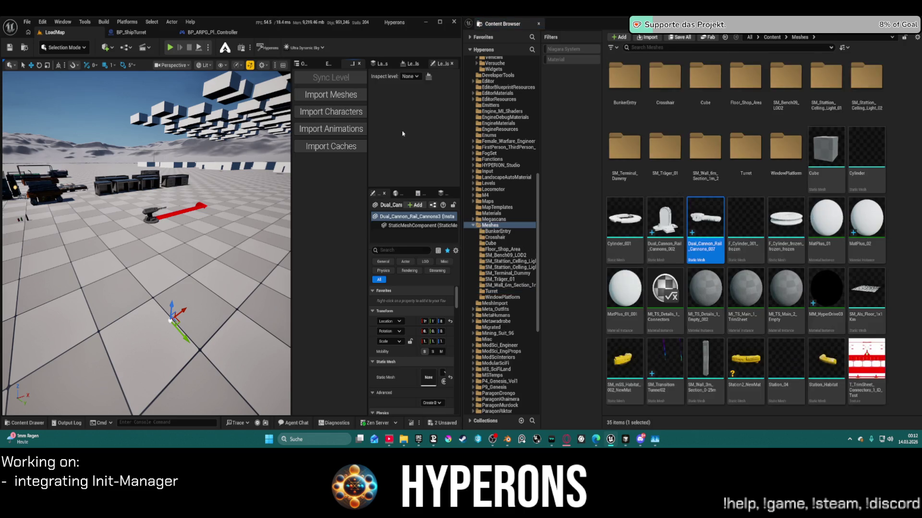
click(665, 221)
ctrl+click(705, 221)
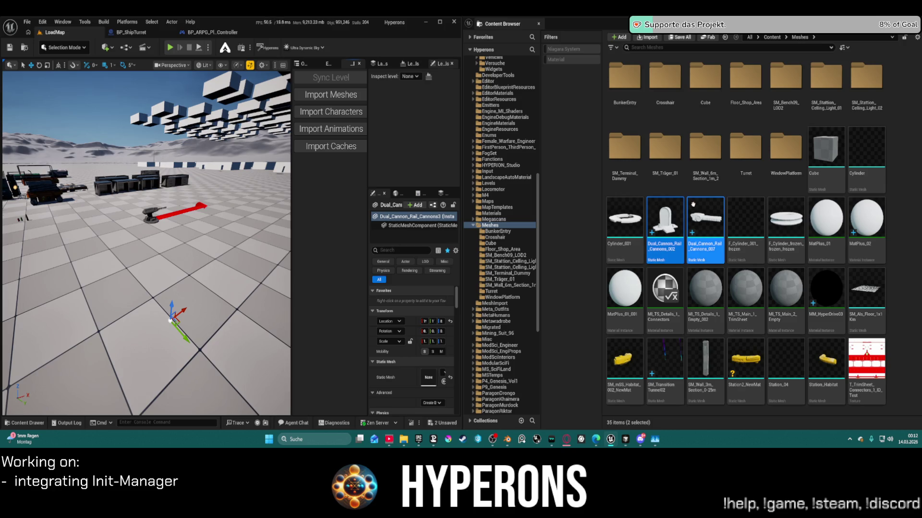
mouse_move(705, 218)
mouse_down()
mouse_move(159, 250)
mouse_move(130, 286)
mouse_move(144, 292)
mouse_up()
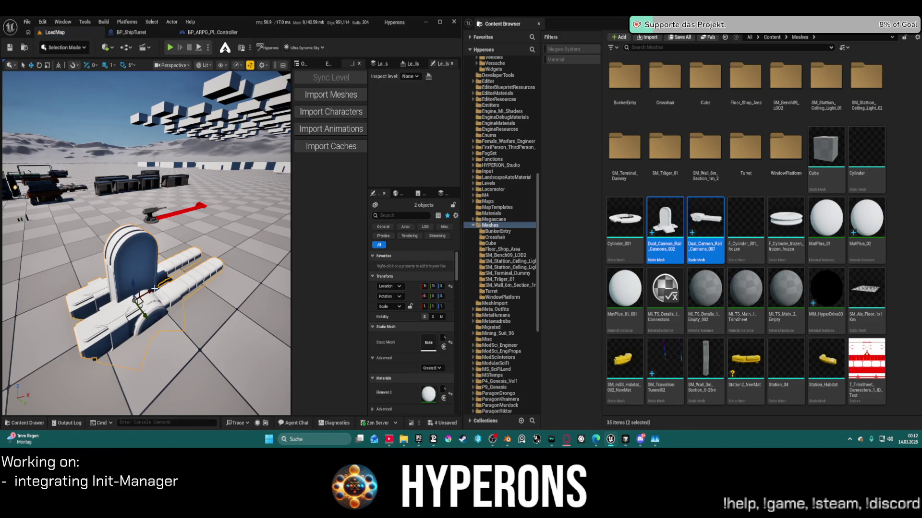
- Reposition the rail cannon piece, move both mesh assets into Turret, and return to Blender
click(131, 286)
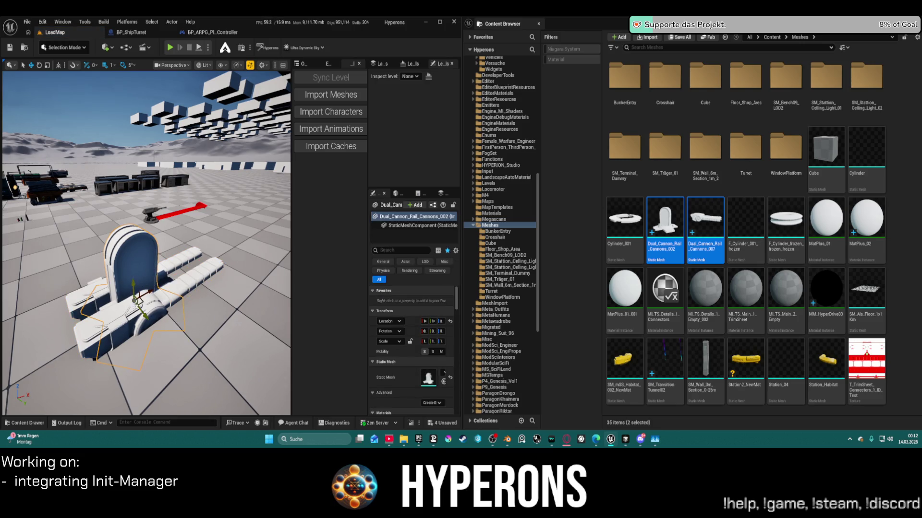
click(124, 326)
mouse_move(134, 288)
mouse_down()
mouse_move(130, 234)
mouse_move(24, 241)
mouse_up()
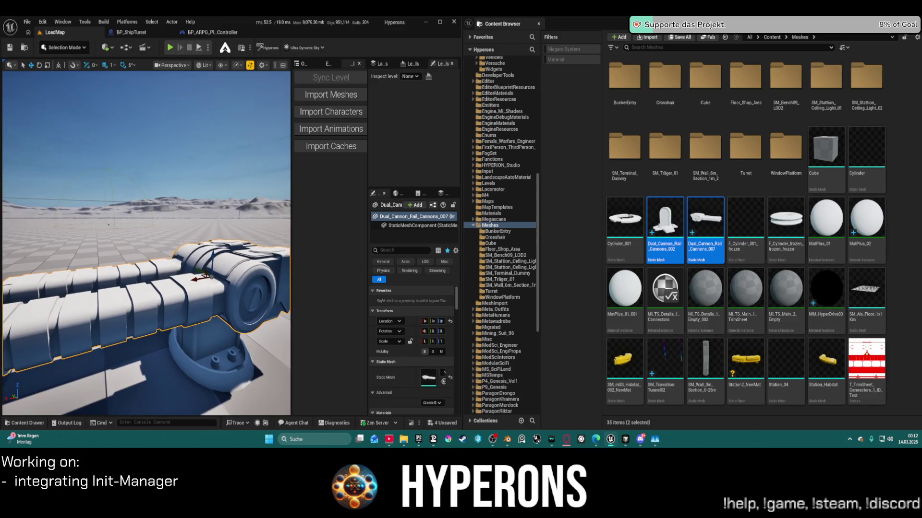
mouse_move(684, 225)
mouse_down()
mouse_move(710, 207)
mouse_move(744, 156)
mouse_up()
click(753, 164)
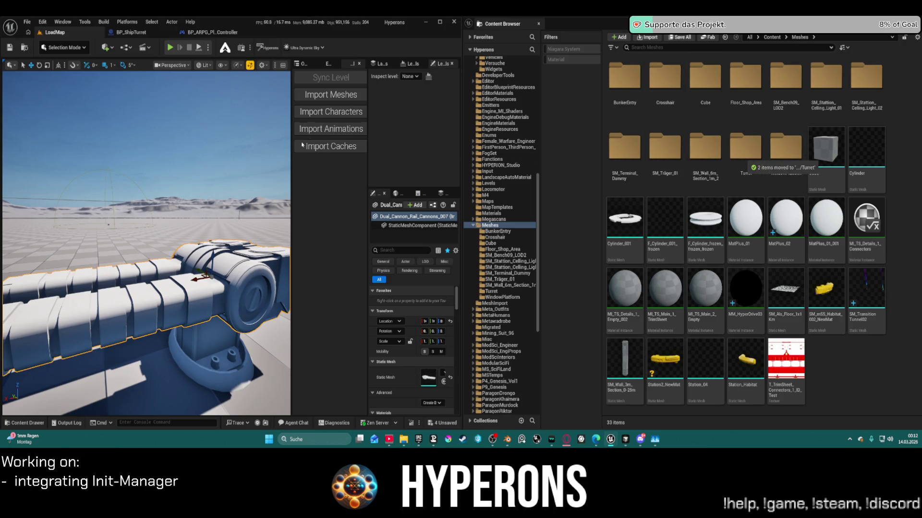
click(507, 440)
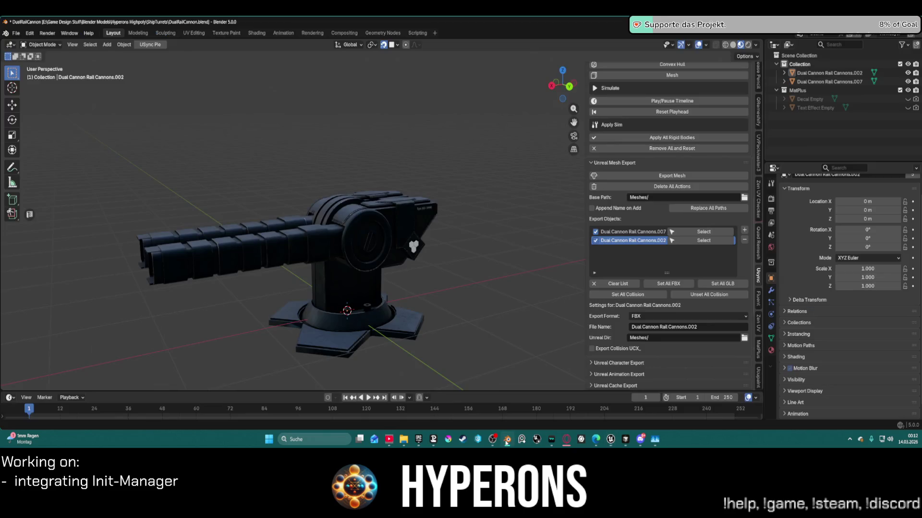
- Save the file and set Dual Cannon Rail Cannons.007's origin to the 3D cursor
click(383, 217)
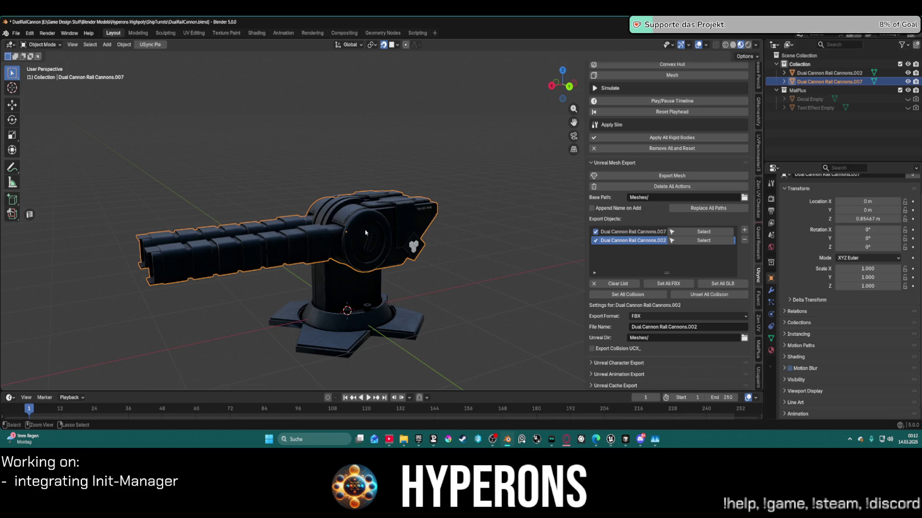
key(ctrl+s)
key(s)
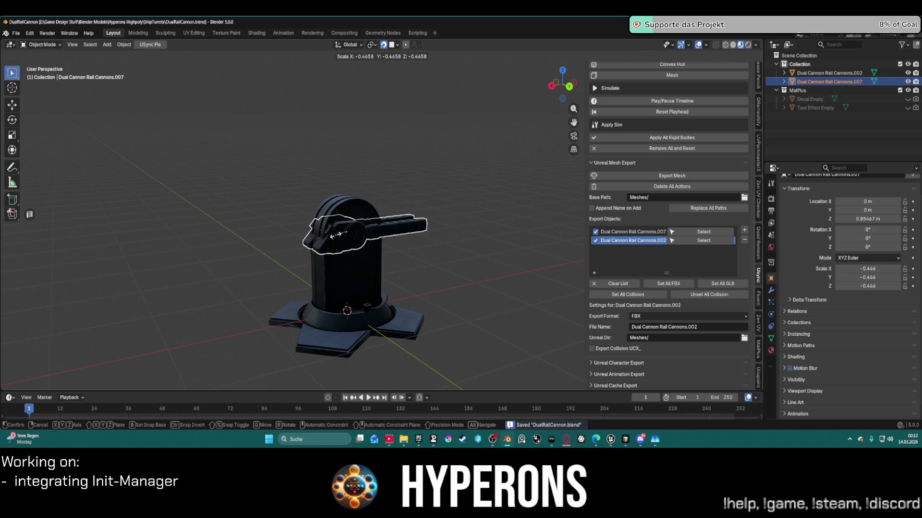
key(Escape)
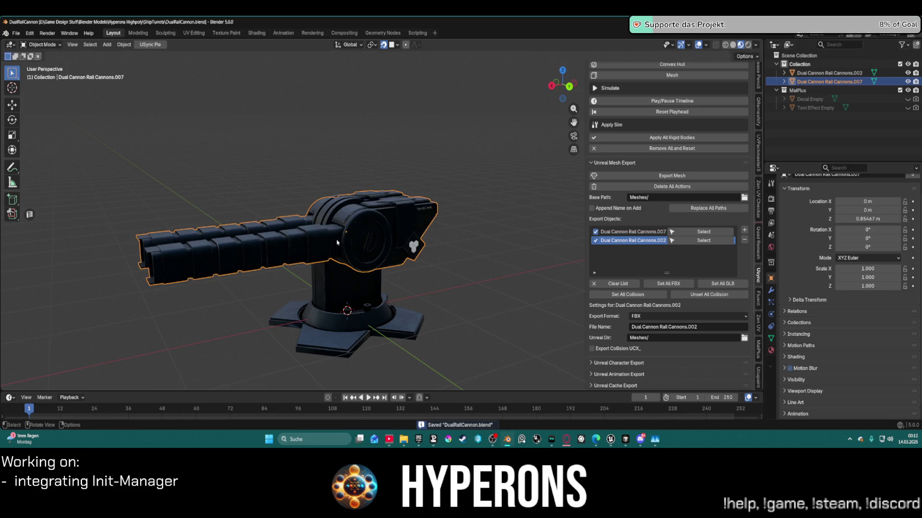
right_click(339, 236)
mouse_move(379, 194)
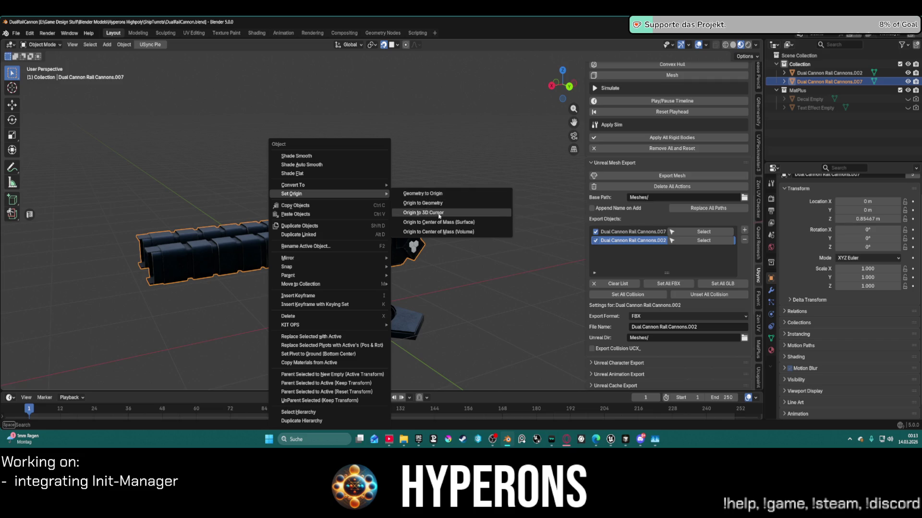
click(439, 216)
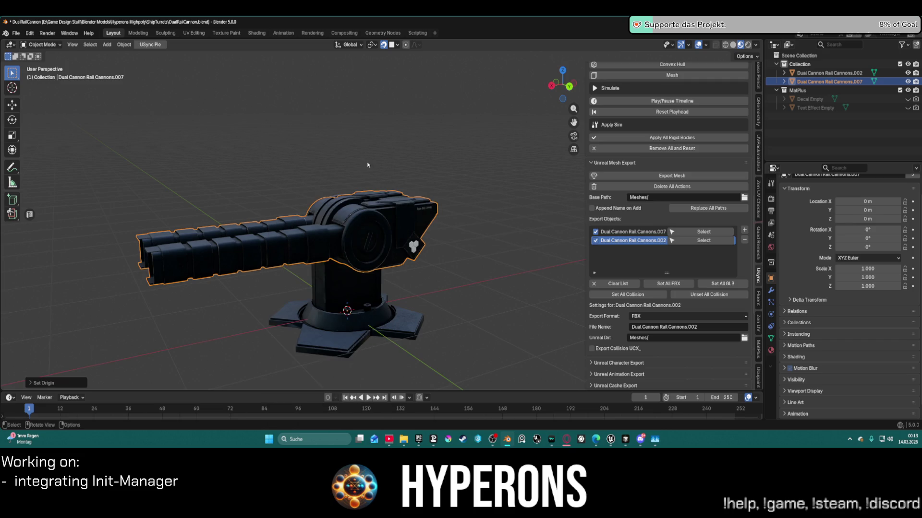
- Re-export the cannon meshes and switch back to Unreal Engine
click(669, 176)
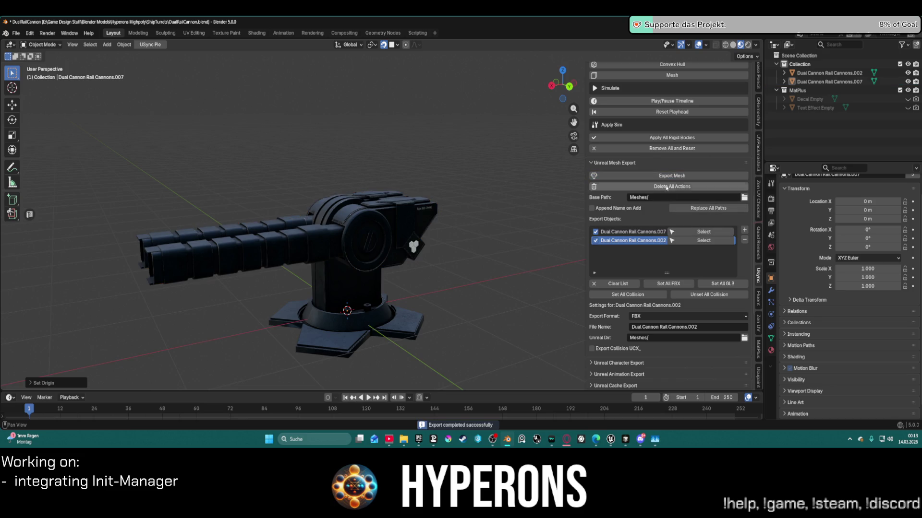
mouse_move(611, 440)
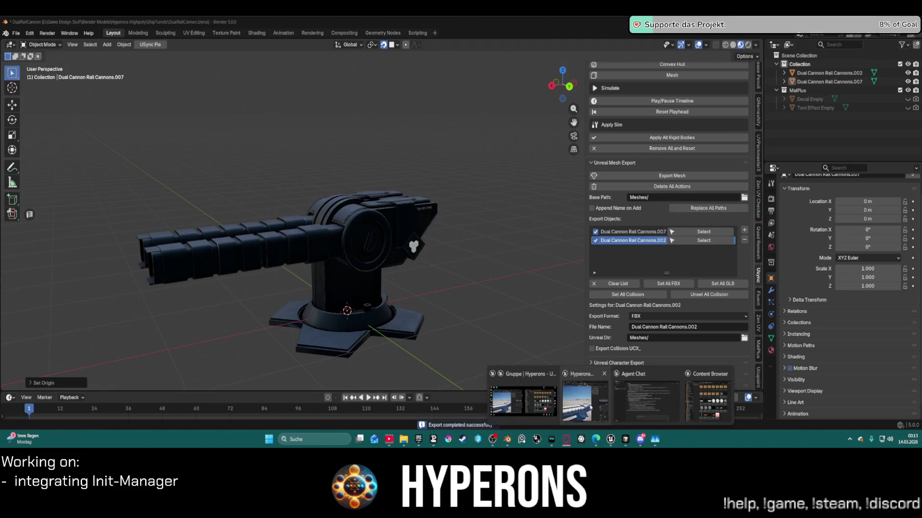
click(590, 407)
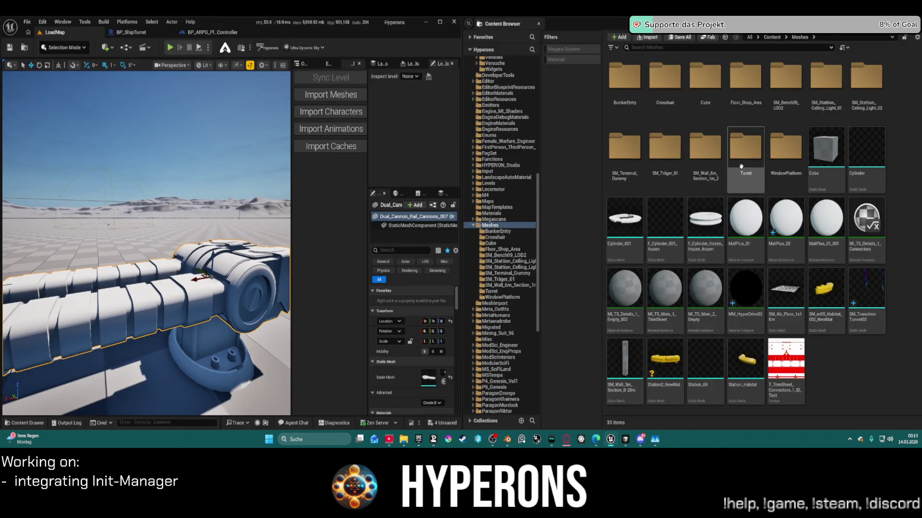
- Reimport Dual_Cannon_Rail_Cannons_002 and _007 in Turret and reset the placed cannon's location to zero
click(756, 150)
double_click(756, 150)
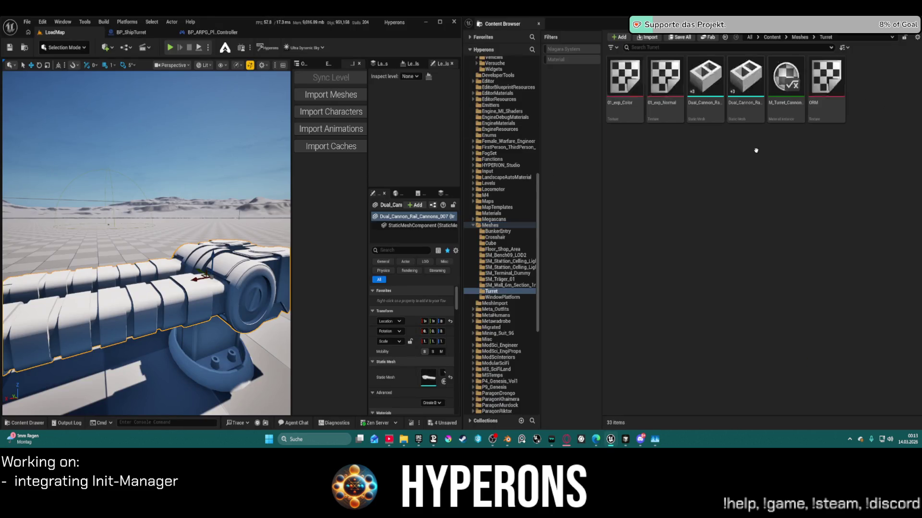
click(709, 82)
ctrl+click(733, 80)
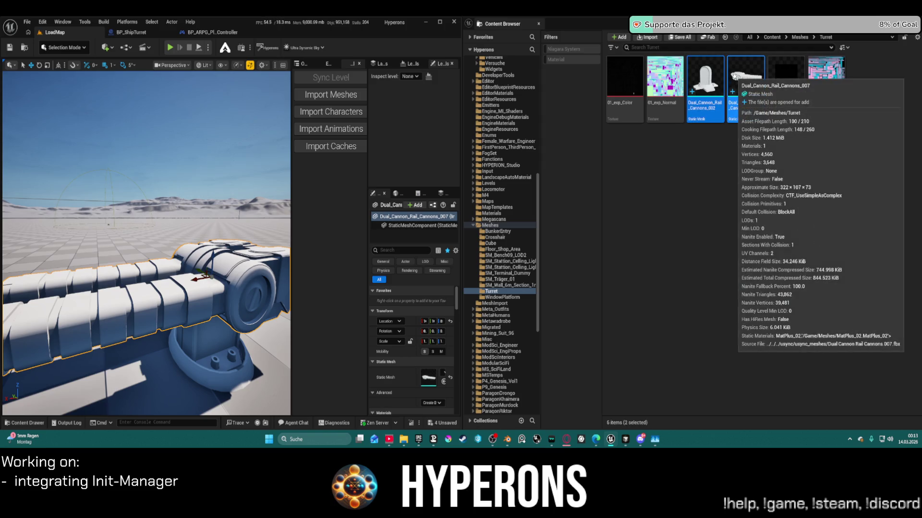
right_click(734, 80)
click(762, 152)
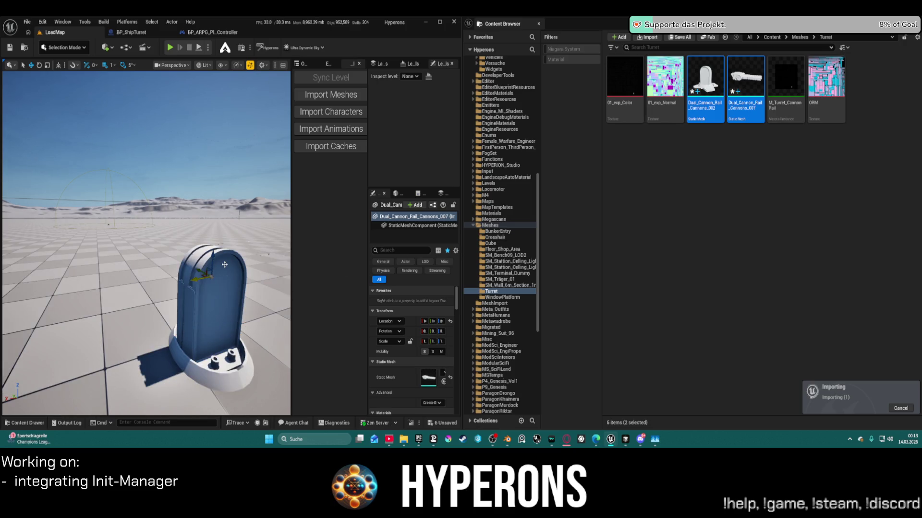
click(450, 321)
scroll(55, 251, down, 5)
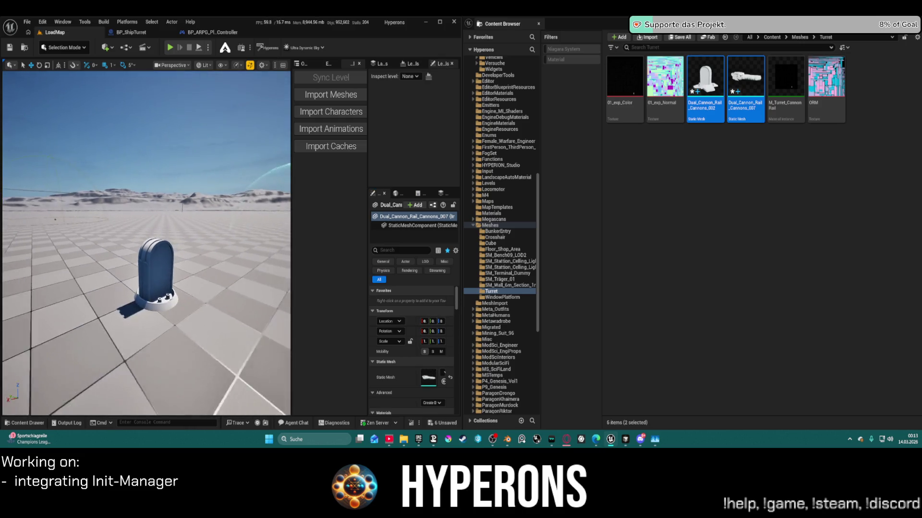
- Undo the location reset, delete both turret actors, place fresh copies of both meshes, and inspect
key(ctrl+z)
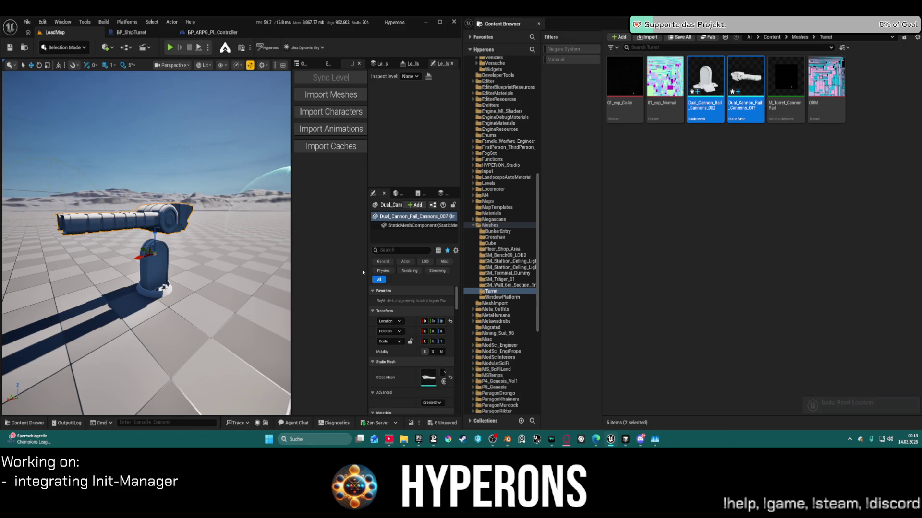
scroll(163, 287, up, 1)
ctrl+click(154, 268)
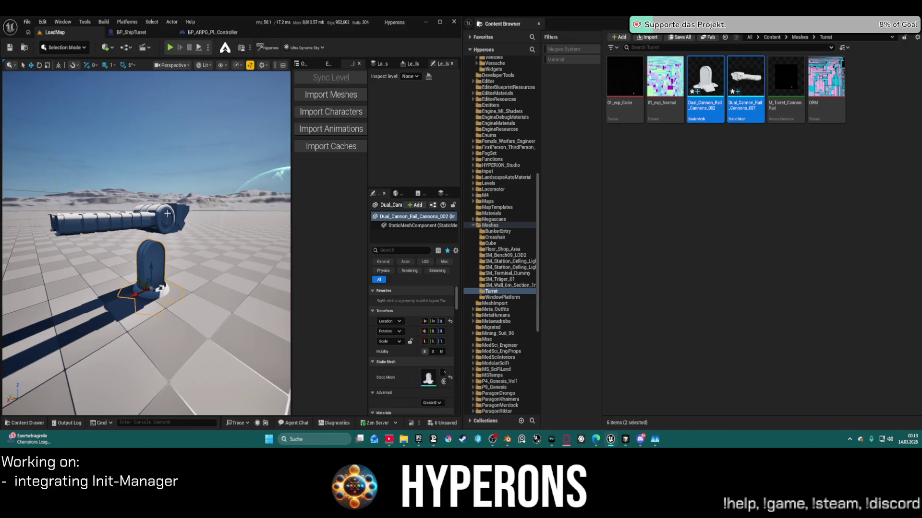
key(Delete)
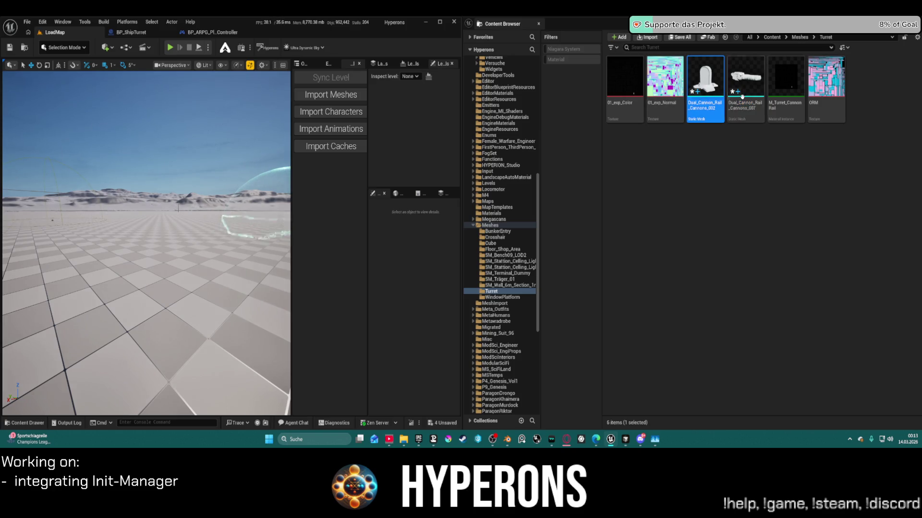
mouse_move(744, 96)
mouse_down()
mouse_move(111, 279)
mouse_move(120, 286)
mouse_up()
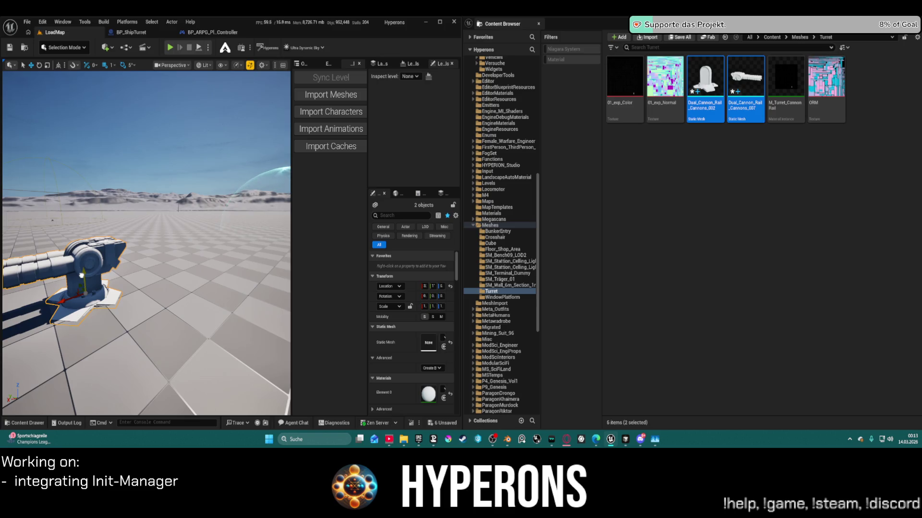
mouse_move(79, 289)
alt+mouse_down()
mouse_move(216, 274)
mouse_move(220, 303)
mouse_move(260, 288)
mouse_move(269, 268)
mouse_move(154, 285)
mouse_move(120, 276)
alt+mouse_up()
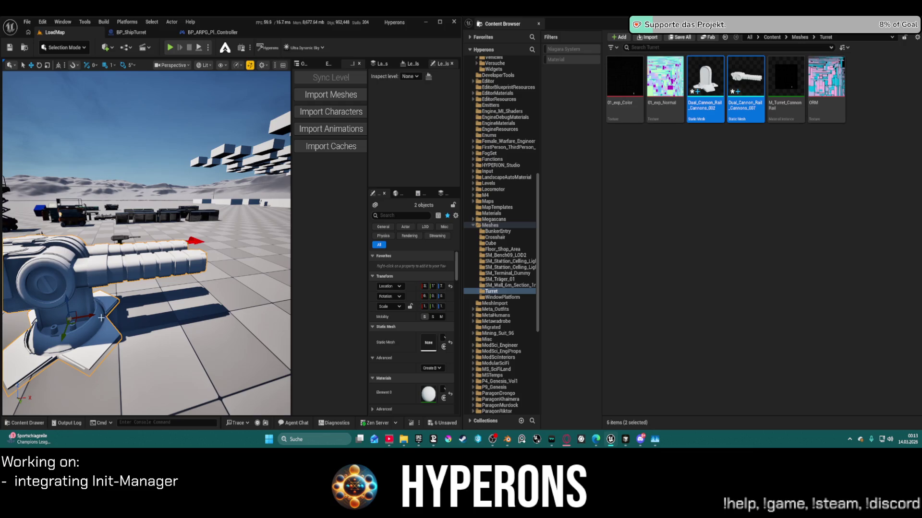
mouse_move(99, 320)
alt+mouse_down()
mouse_move(154, 169)
mouse_move(174, 318)
alt+mouse_up()
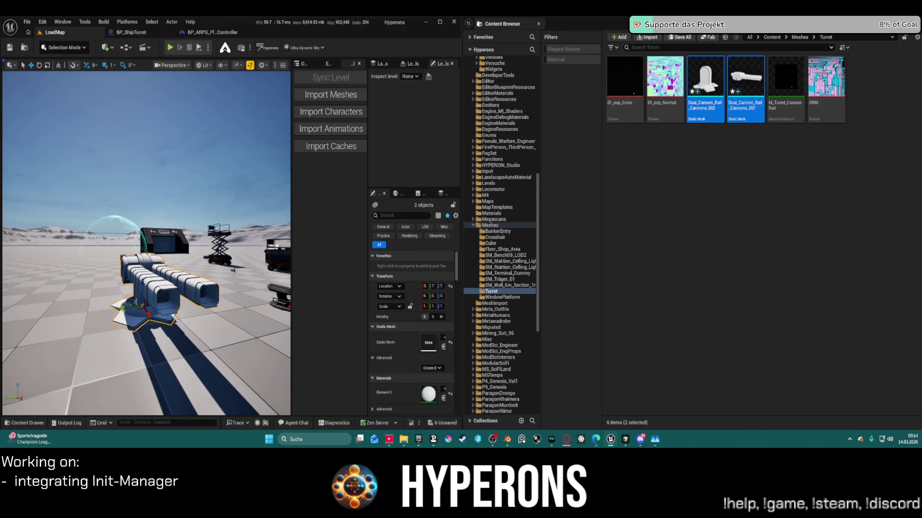
alt+drag(173, 318, 355, 239)
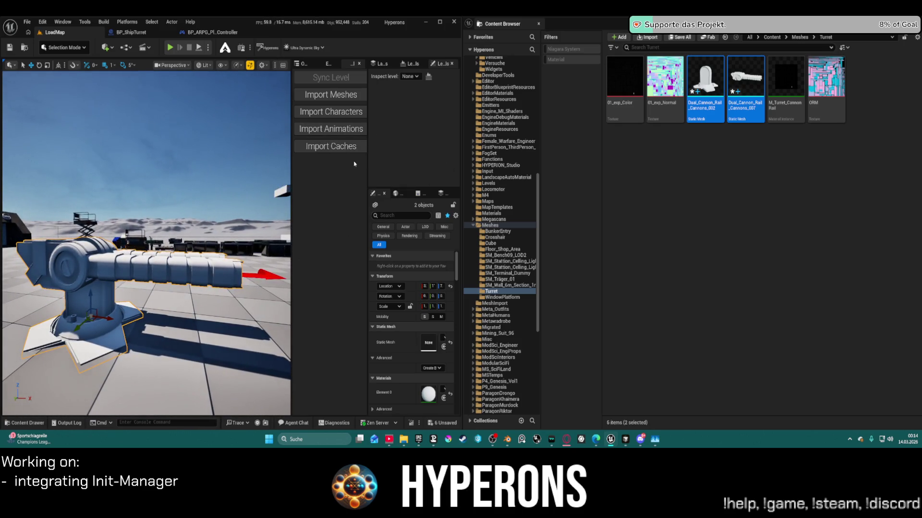
- Force-delete the 01_exp_Color and 01_exp_Normal textures and the M_Turret_Cannon_Rail material
click(665, 79)
shift+click(624, 80)
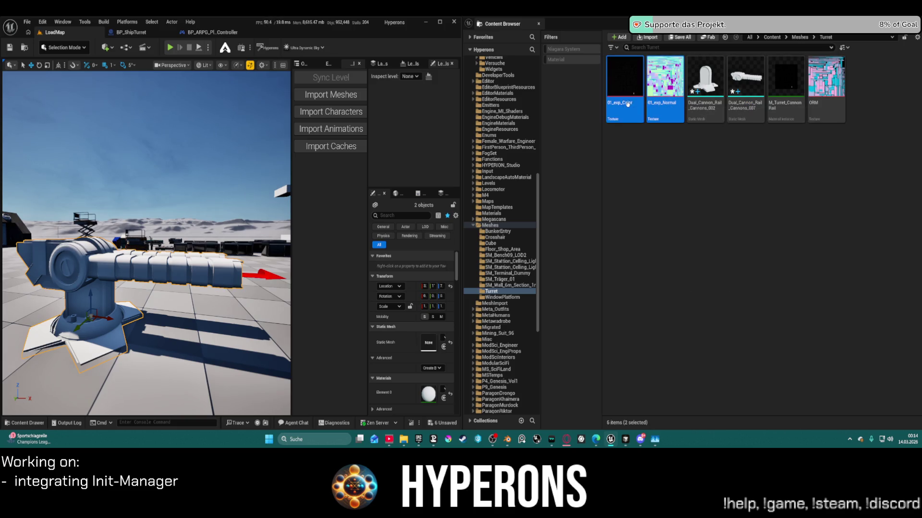
ctrl+click(796, 93)
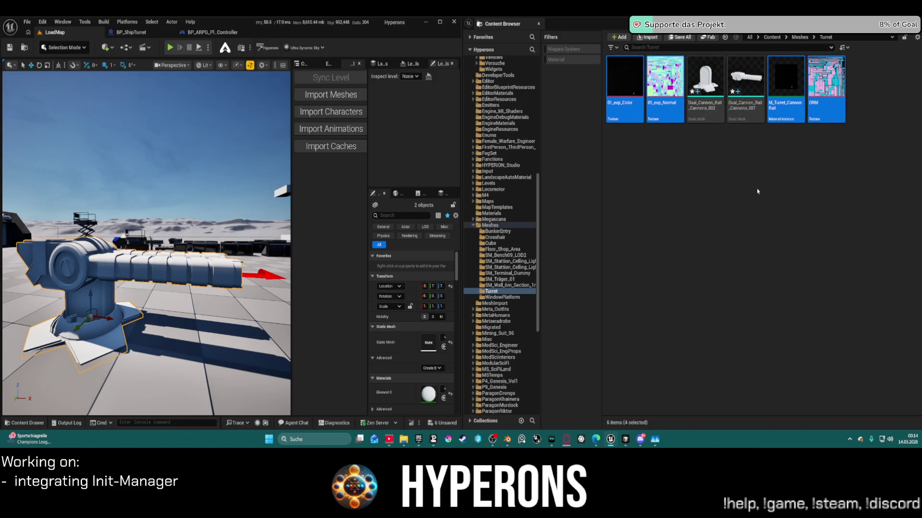
key(Delete)
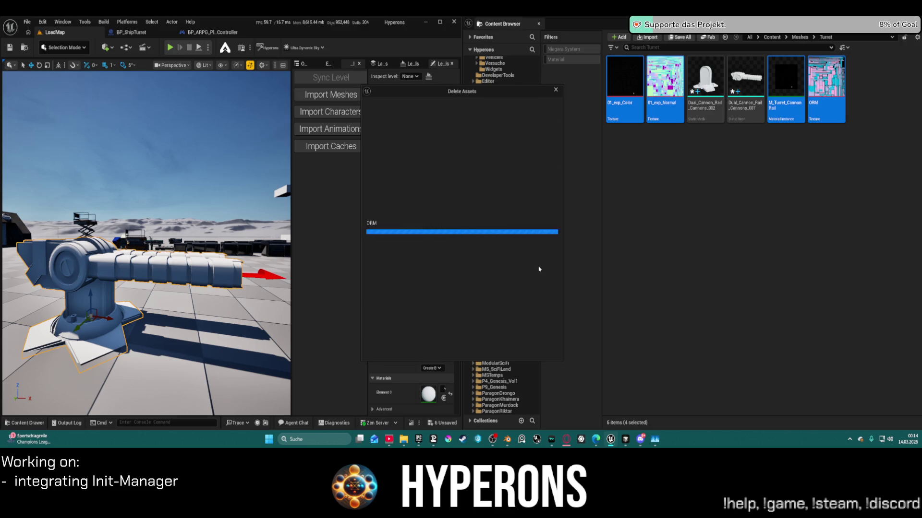
click(525, 348)
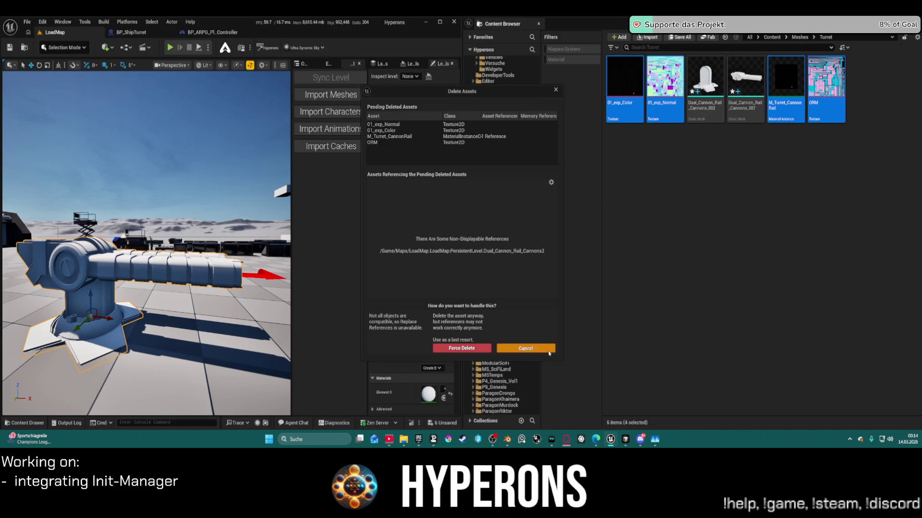
ctrl+click(820, 115)
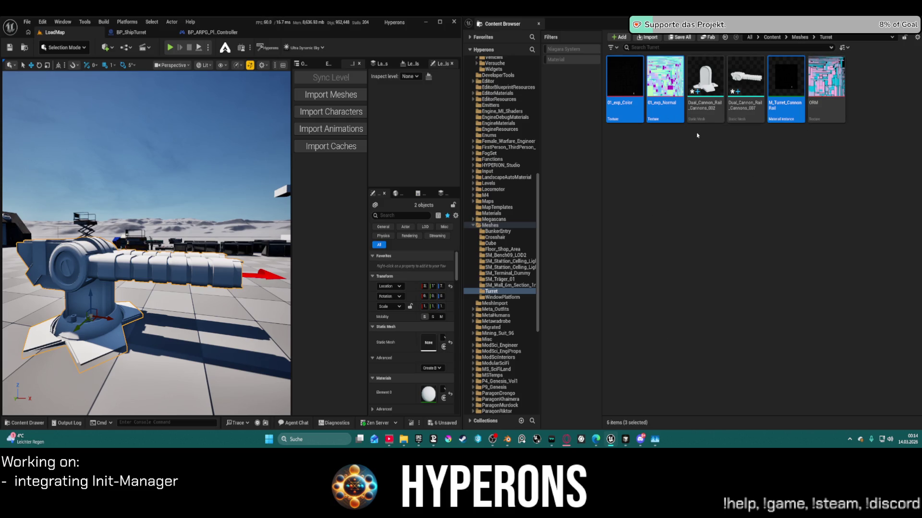
key(Delete)
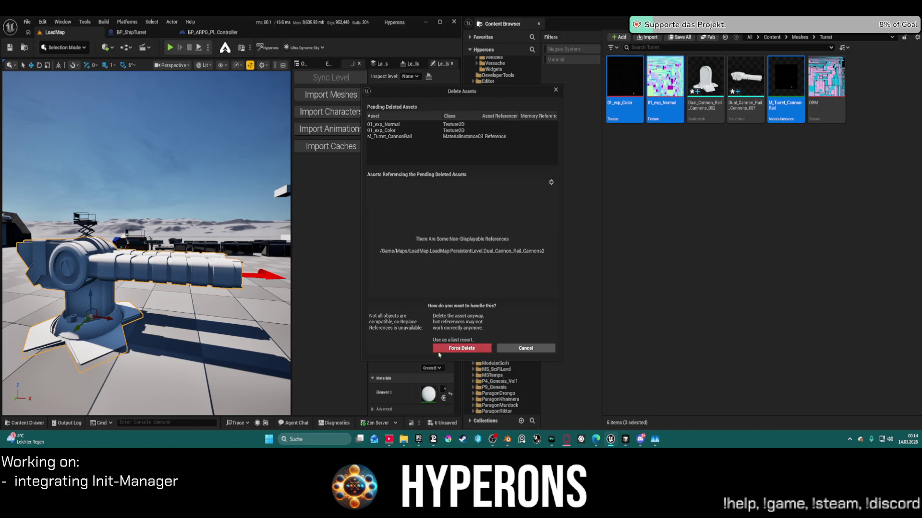
click(466, 349)
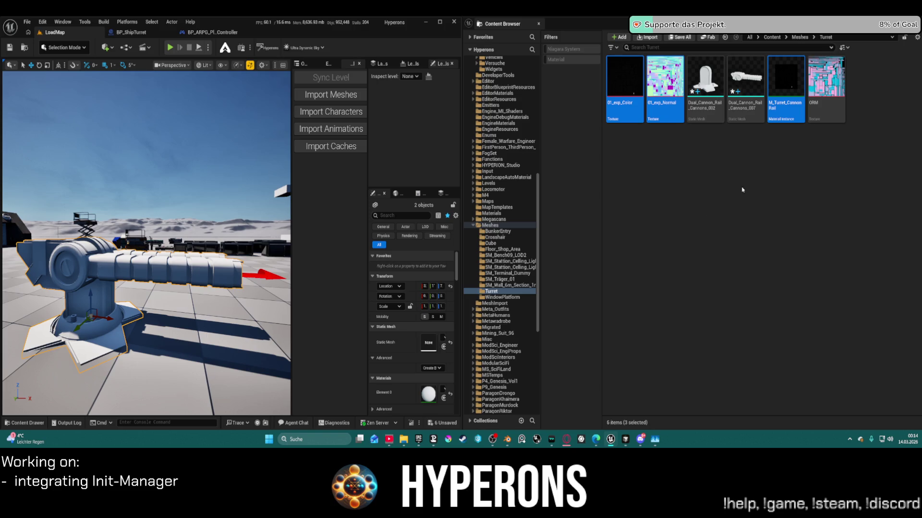
- Delete the ORM texture as well, leaving only the two cannon meshes
click(723, 111)
key(Delete)
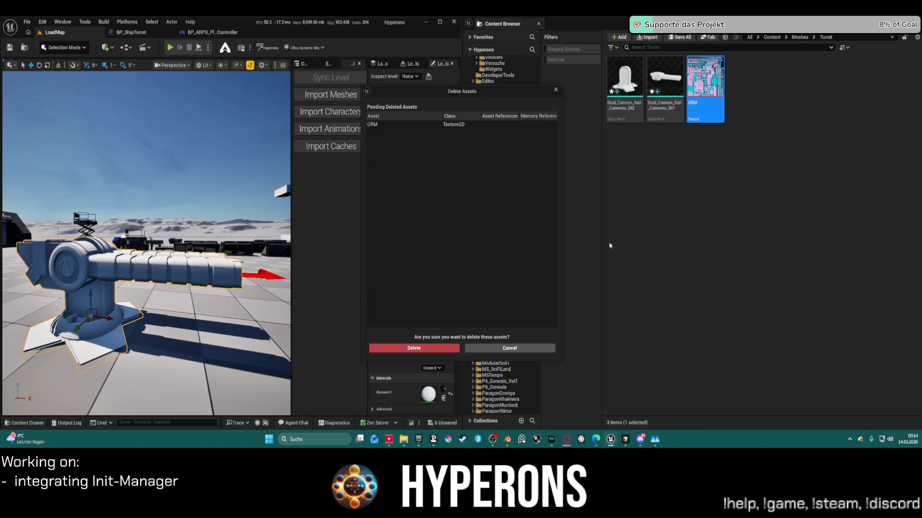
click(432, 348)
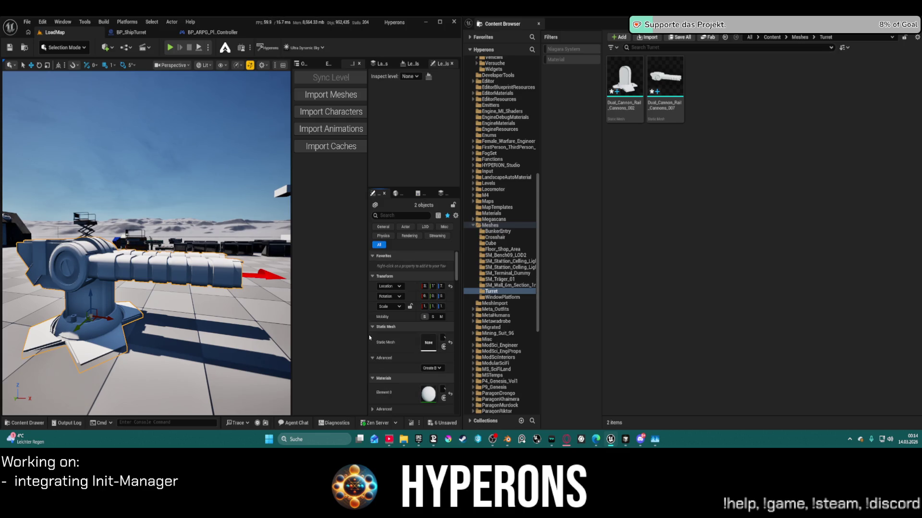
drag(368, 332, 320, 332)
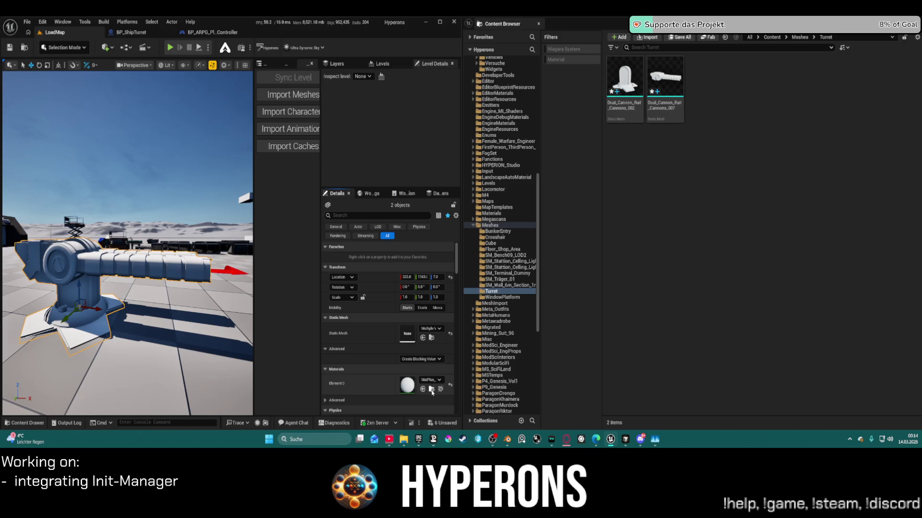
- Locate MatPlus_02 from the material slot, move it into Turret, and open that folder
click(432, 390)
mouse_move(798, 232)
mouse_down()
mouse_move(809, 95)
mouse_move(826, 111)
mouse_move(757, 149)
mouse_up()
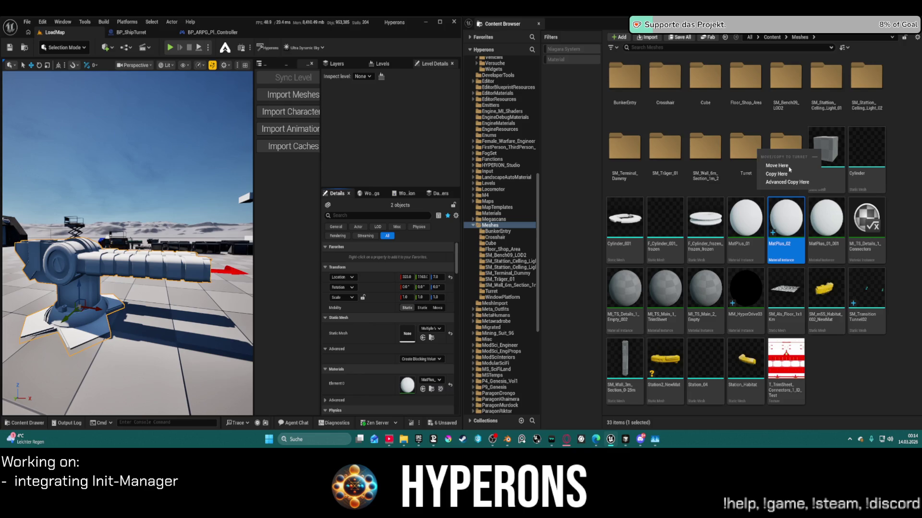
click(788, 166)
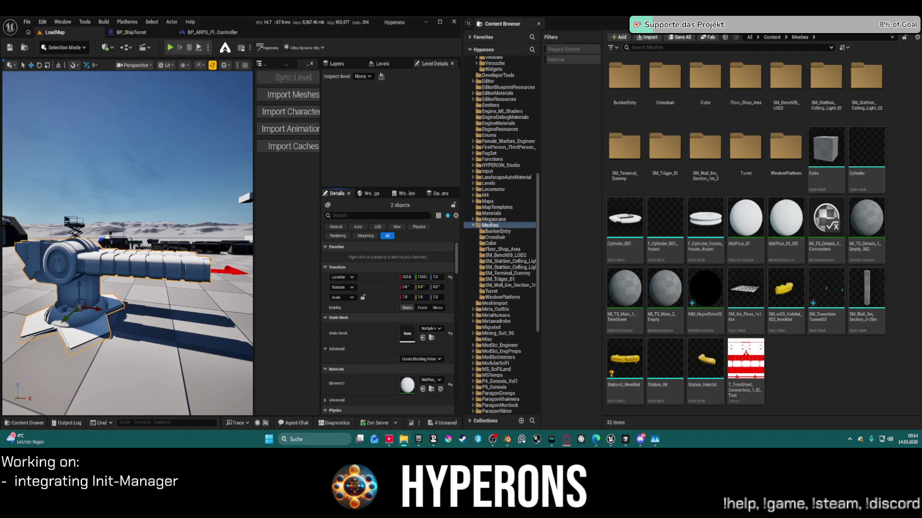
double_click(745, 146)
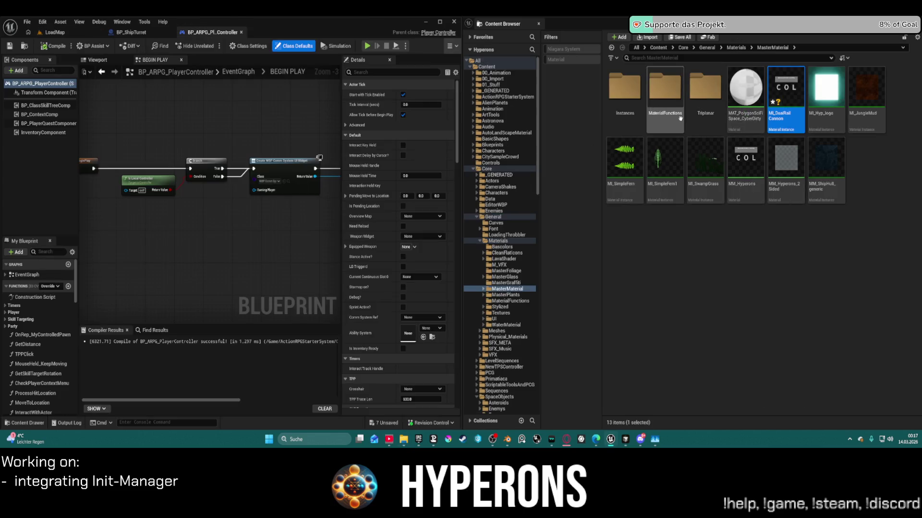
- Select the cannon barrel and turret base in LoadMap and assign MI_DualRailCannon to both
click(126, 34)
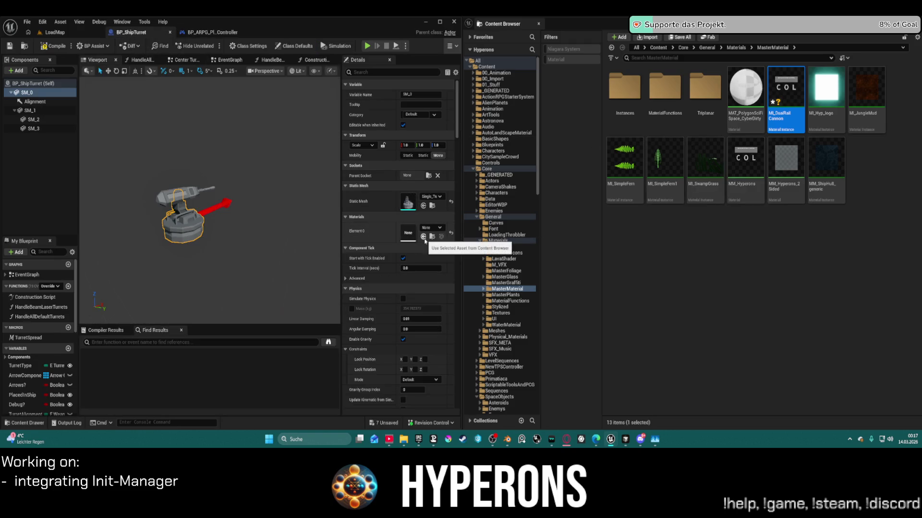
click(60, 34)
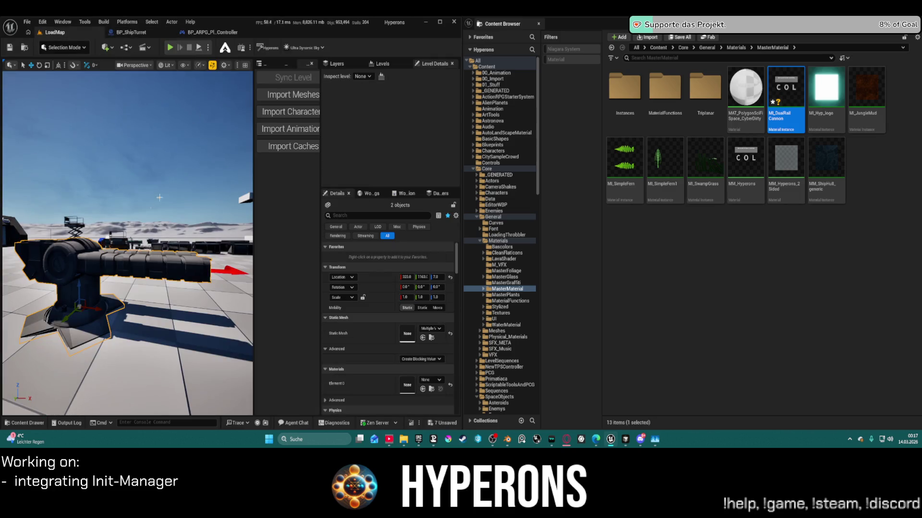
click(63, 267)
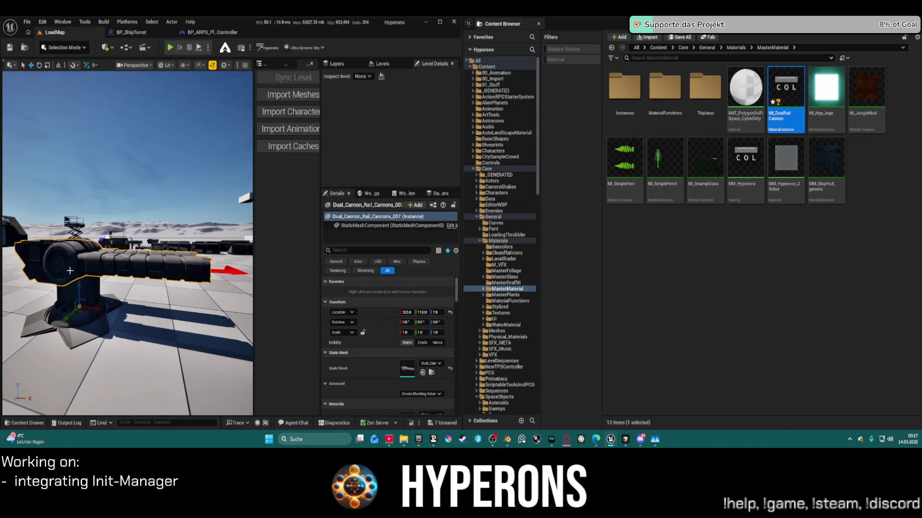
ctrl+click(89, 297)
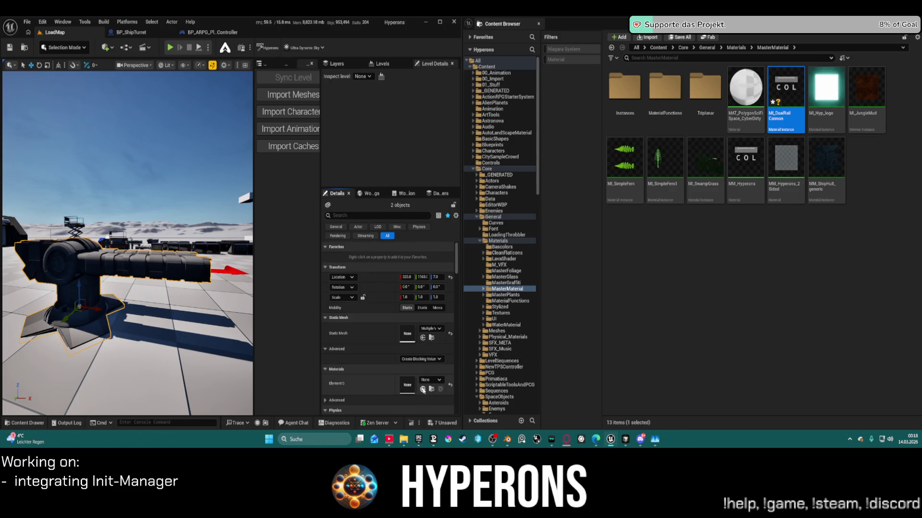
click(423, 390)
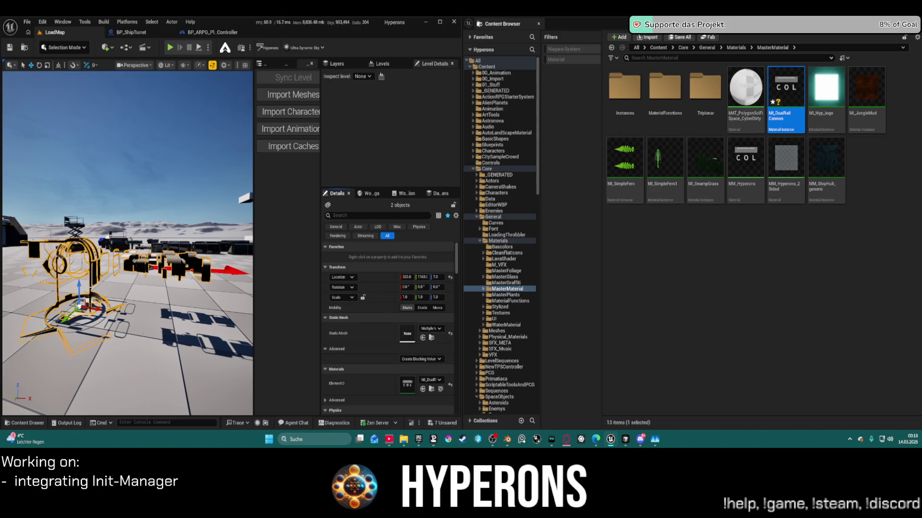
- Deselect the turret and bring up the Turret folder's assets
click(230, 298)
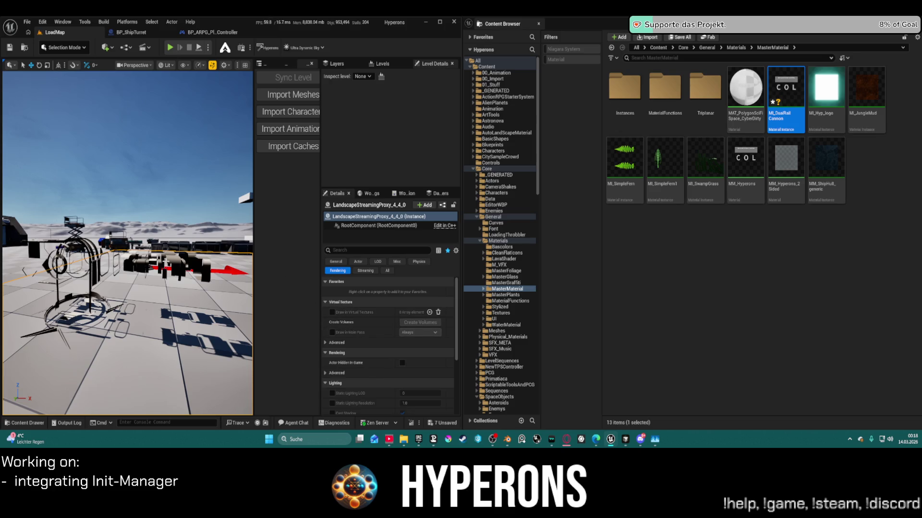
scroll(513, 189, down, 15)
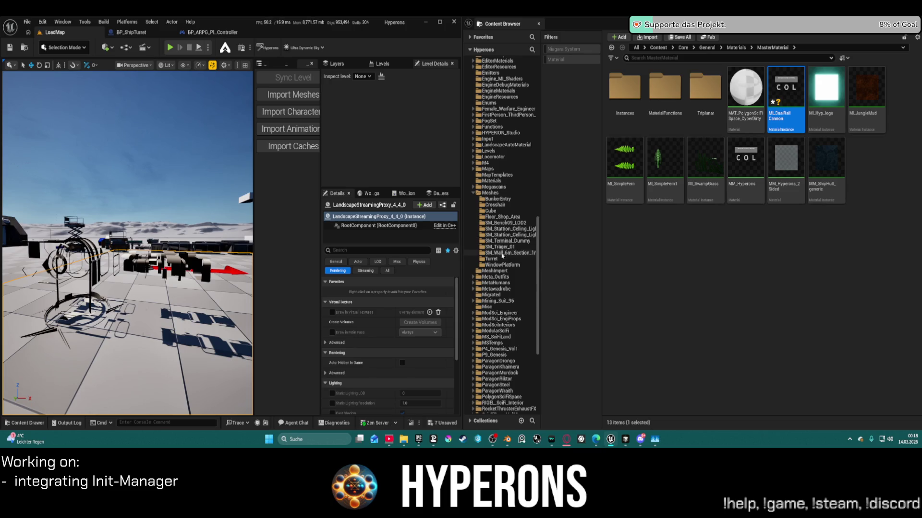
click(491, 260)
- Open the cannon mesh assets in the Static Mesh Editor and check the lifter in the level
click(679, 85)
double_click(630, 86)
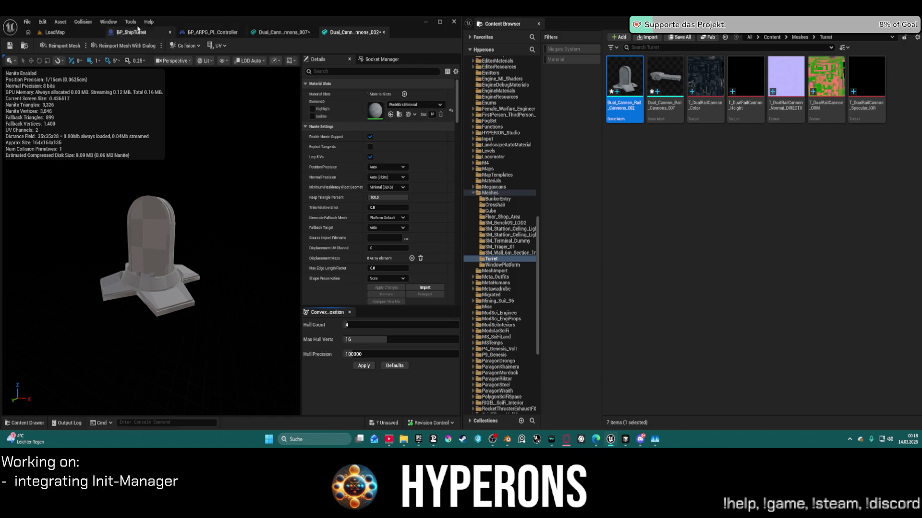
click(77, 32)
click(73, 243)
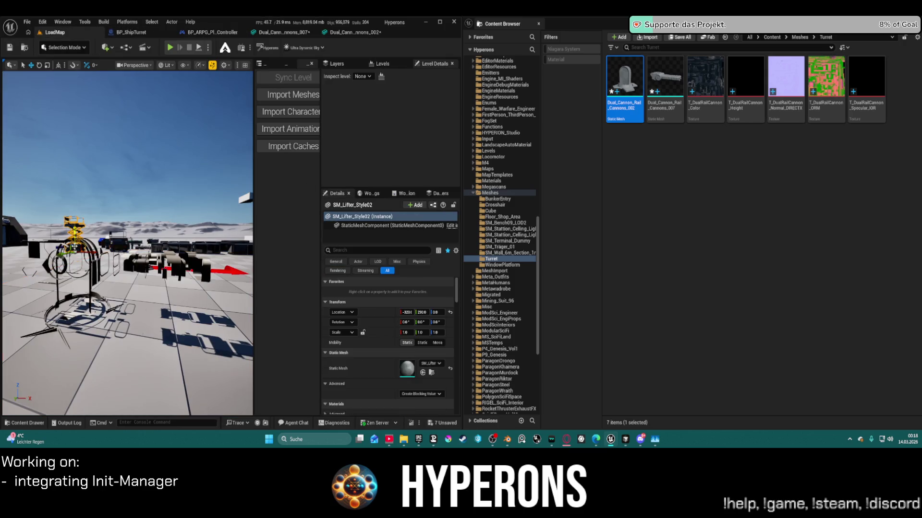
click(80, 312)
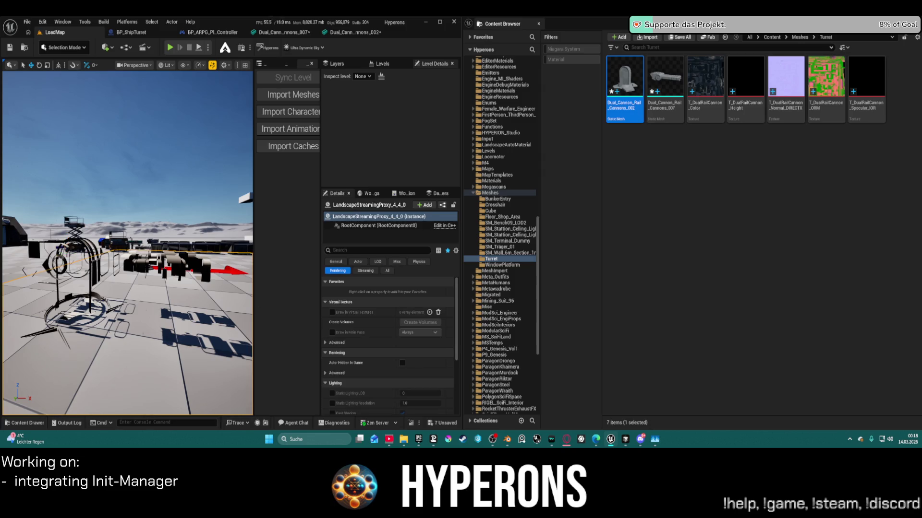
- Select the cannon in the level, then compare Dual_Cannon_Rail_Cannons_007 with the other cannon mesh
click(72, 262)
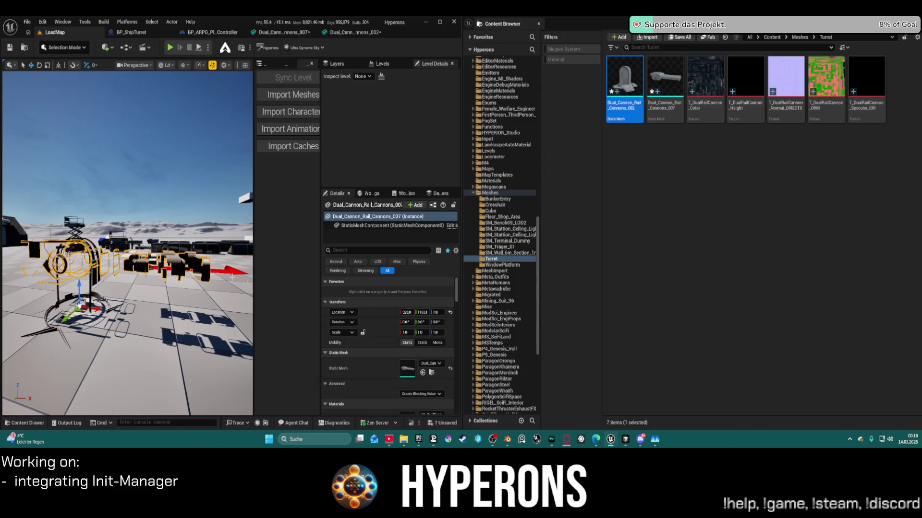
scroll(387, 398, down, 2)
scroll(387, 398, down, 1)
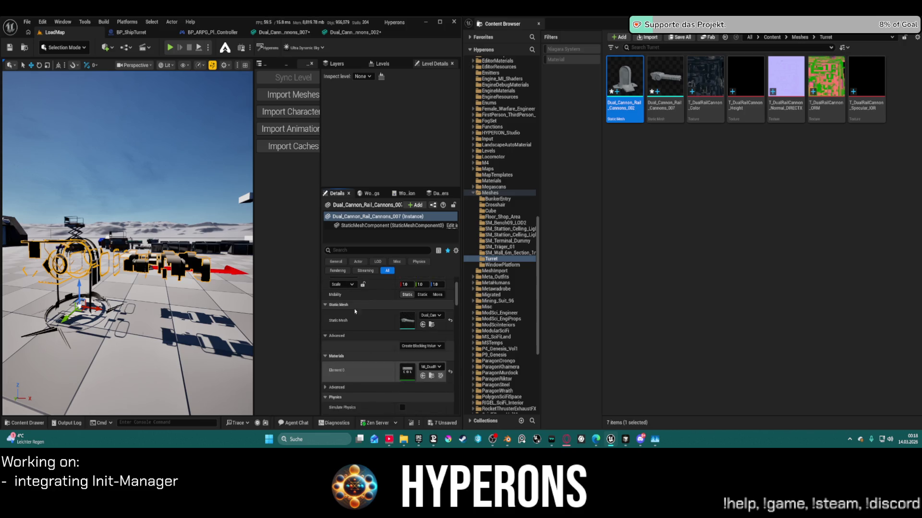
click(283, 33)
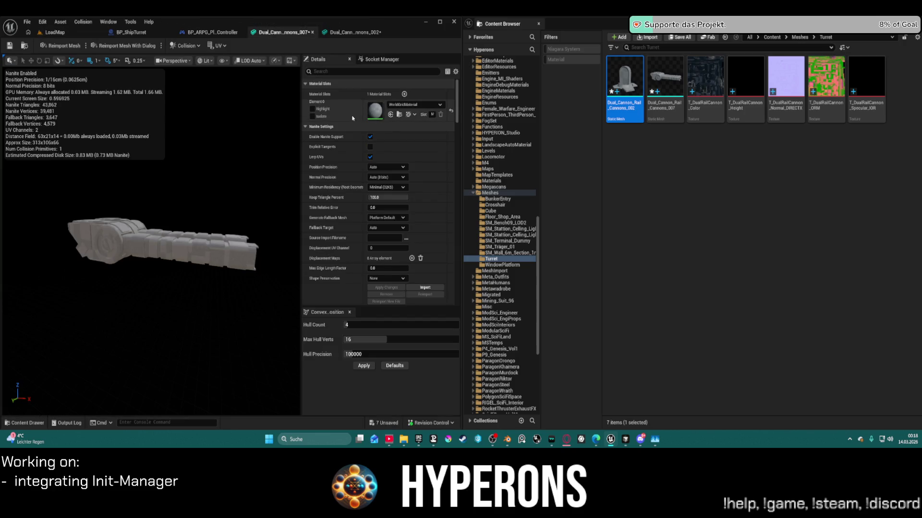
click(345, 36)
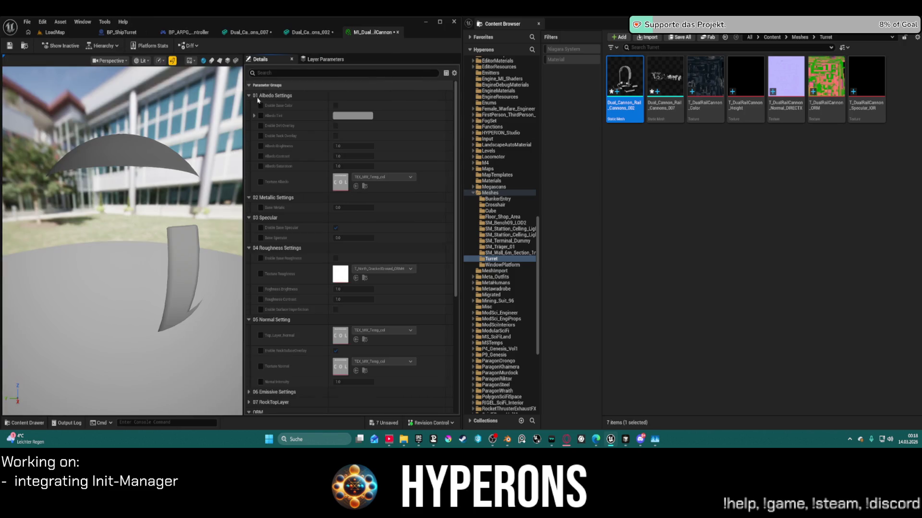
- Enable the albedo and UseORM overrides and put T_DualRailCannon_ORM into the ORM texture slot
click(261, 182)
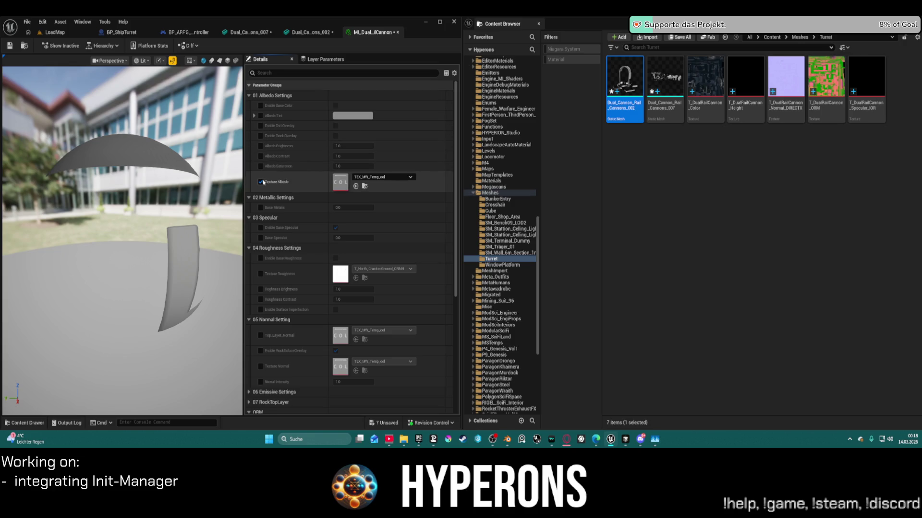
click(261, 274)
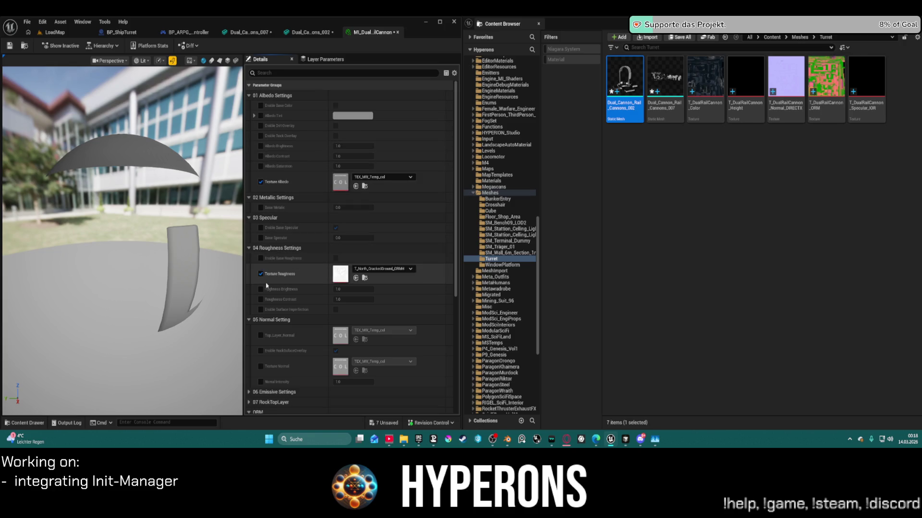
click(260, 262)
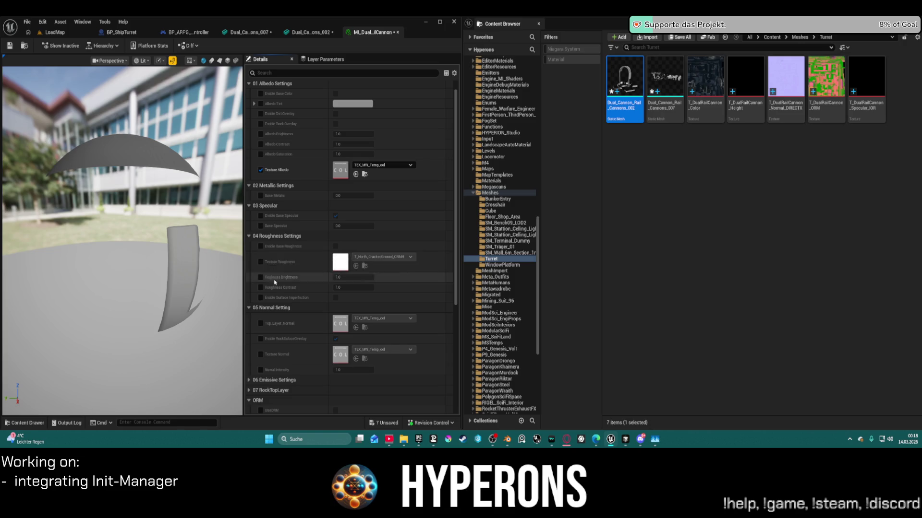
scroll(262, 278, down, 3)
click(261, 339)
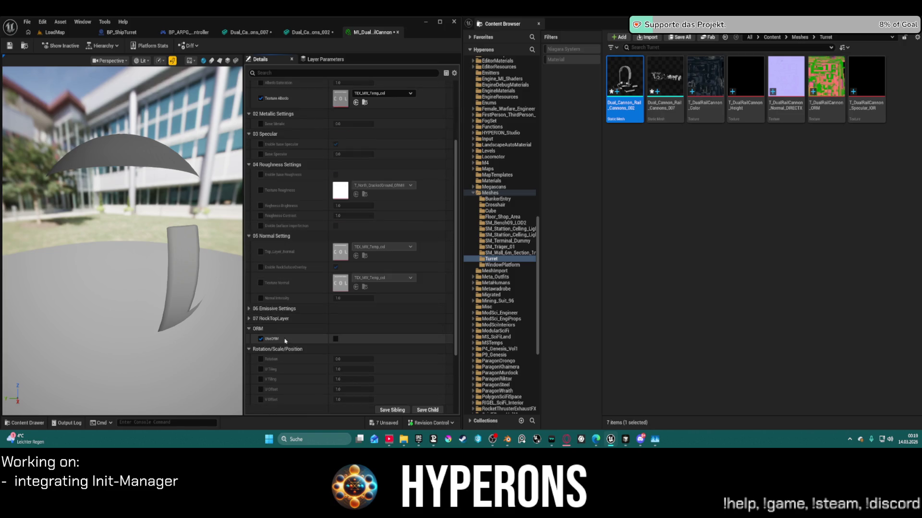
click(336, 339)
scroll(386, 270, down, 4)
mouse_move(826, 80)
mouse_down()
mouse_move(392, 286)
mouse_move(340, 263)
mouse_up()
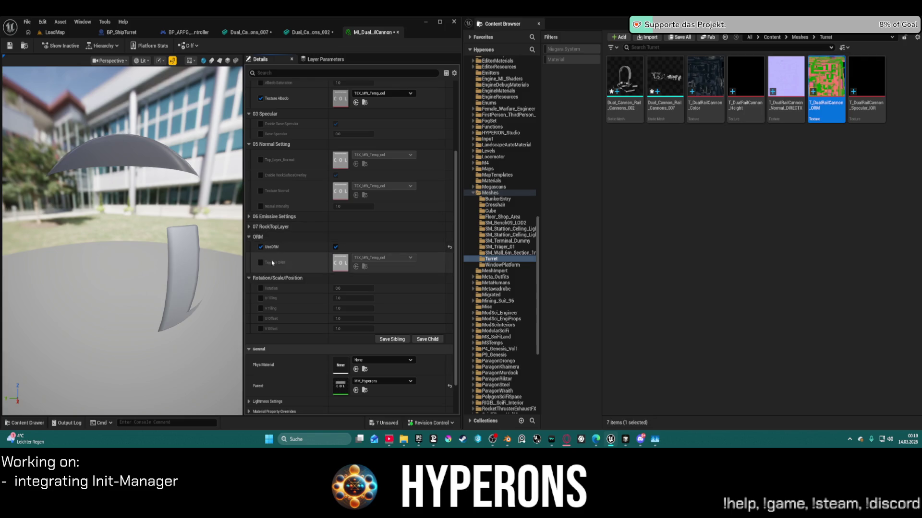
drag(825, 79, 356, 266)
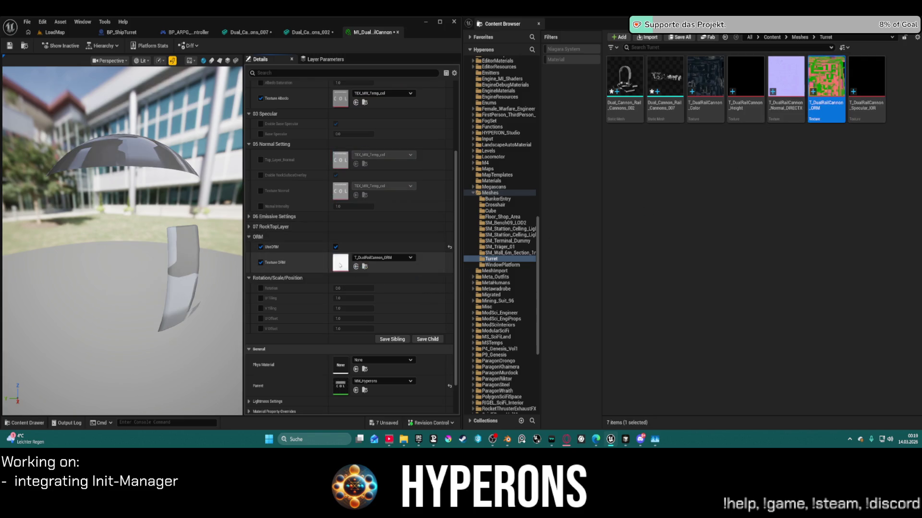
- Assign Normal_DIRECTX to Texture Normal and the DualRailCannon Color texture to Texture Albedo
click(260, 192)
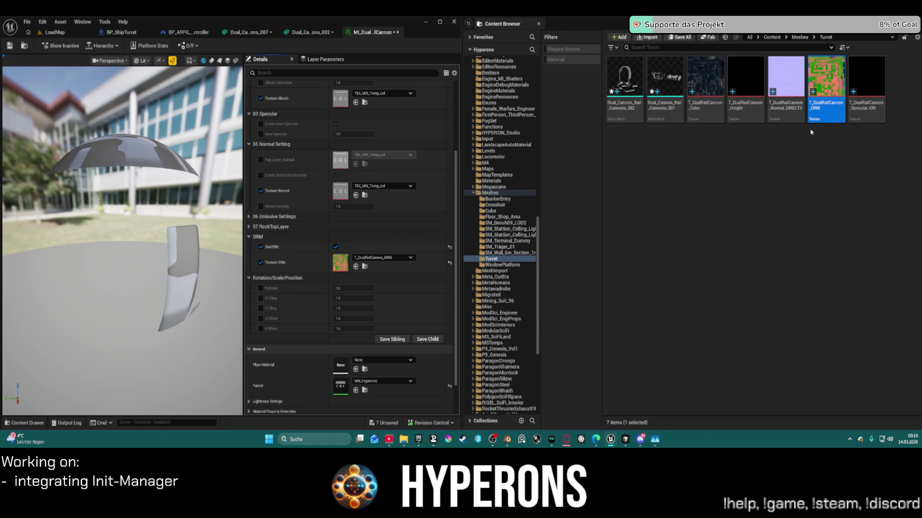
click(794, 87)
drag(794, 88, 346, 191)
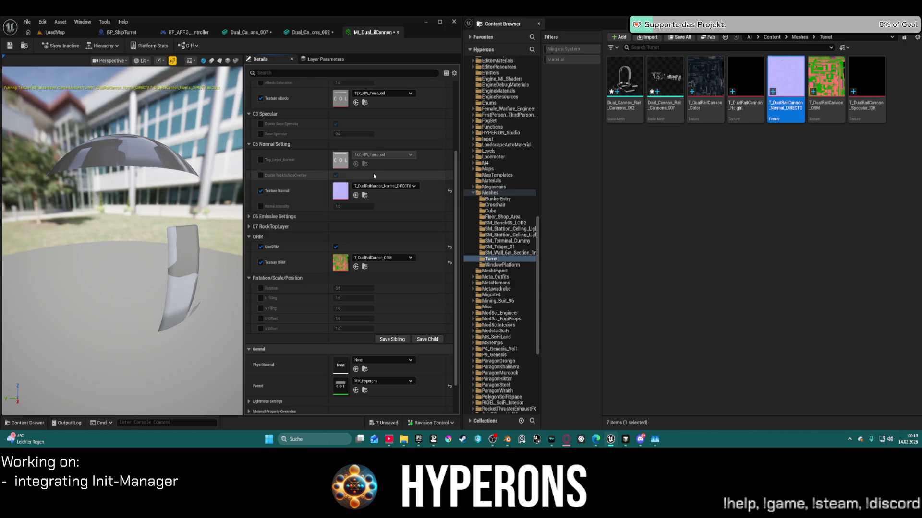
scroll(345, 149, up, 2)
scroll(346, 149, up, 3)
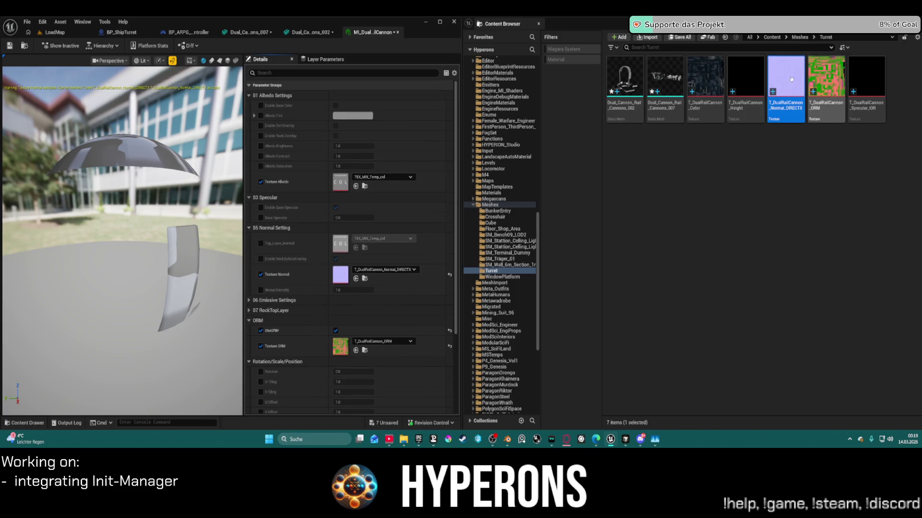
click(696, 88)
drag(695, 88, 342, 182)
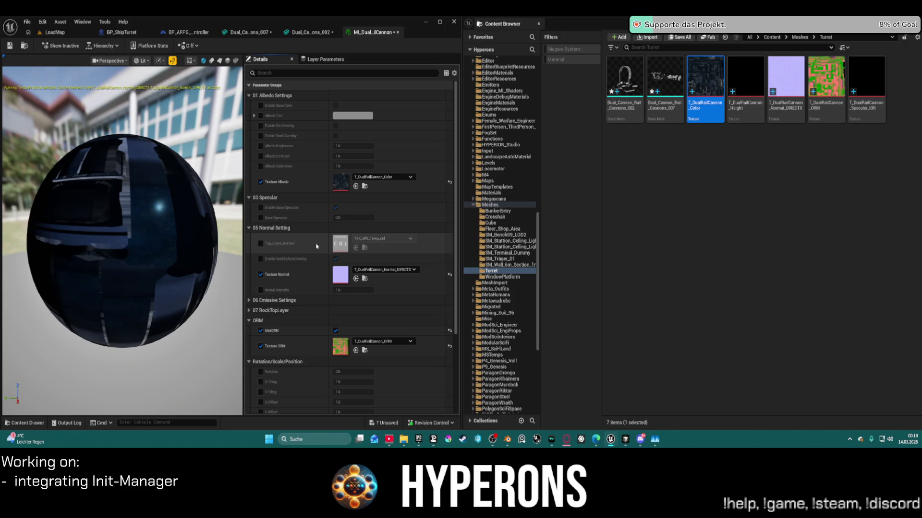
- Review the texture parameters, then return to the LoadMap level and pull the view back
scroll(318, 251, down, 3)
scroll(319, 252, down, 3)
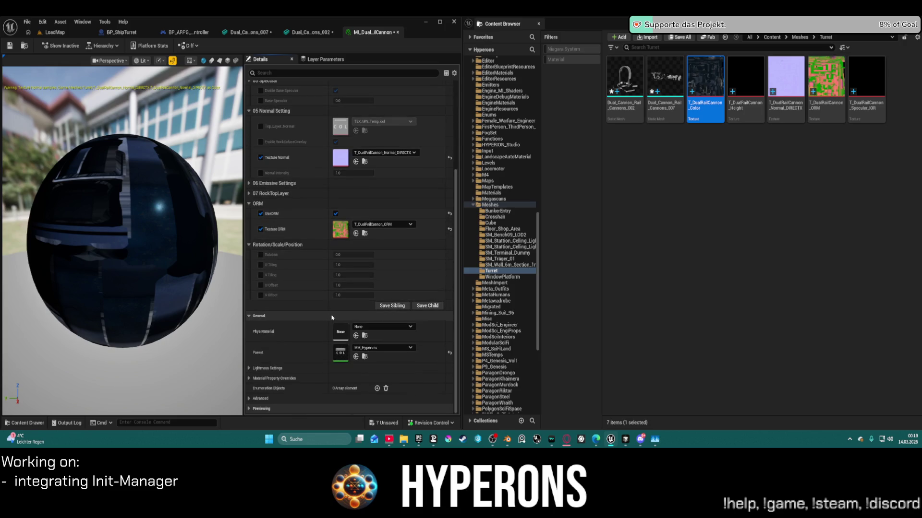
scroll(308, 249, up, 4)
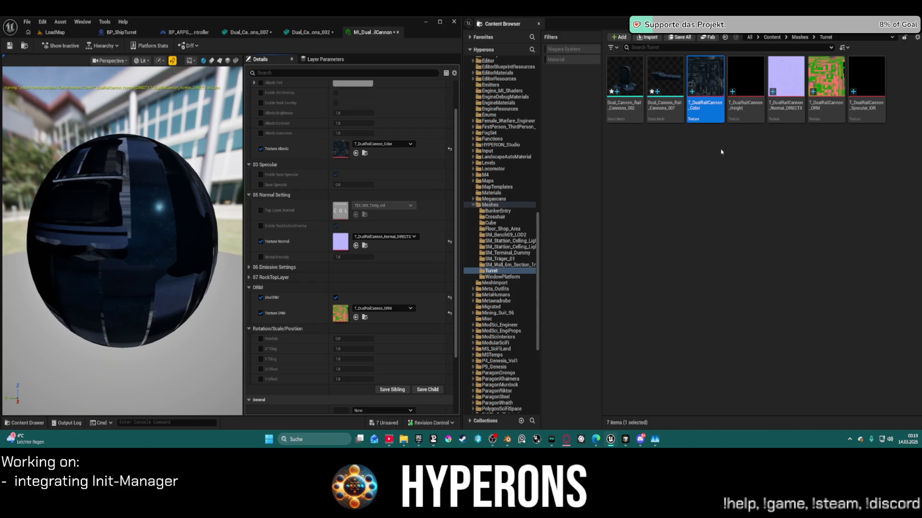
click(797, 107)
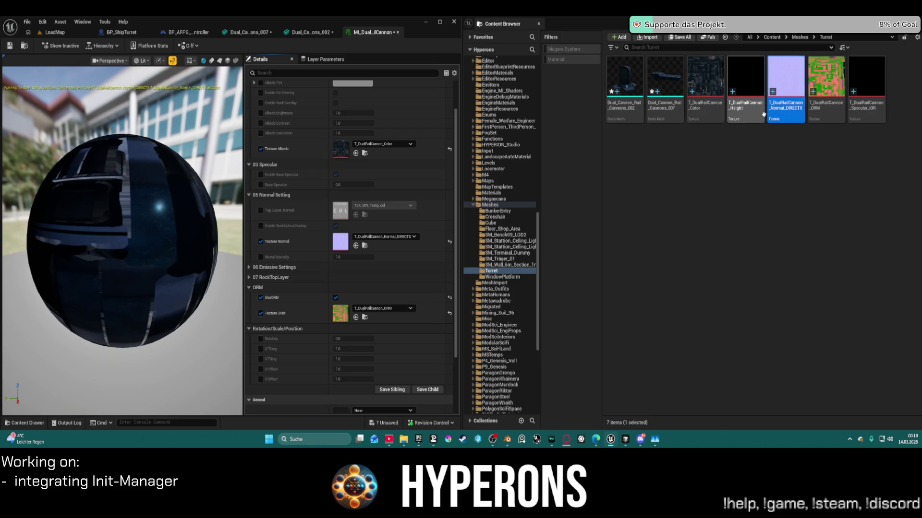
mouse_move(764, 114)
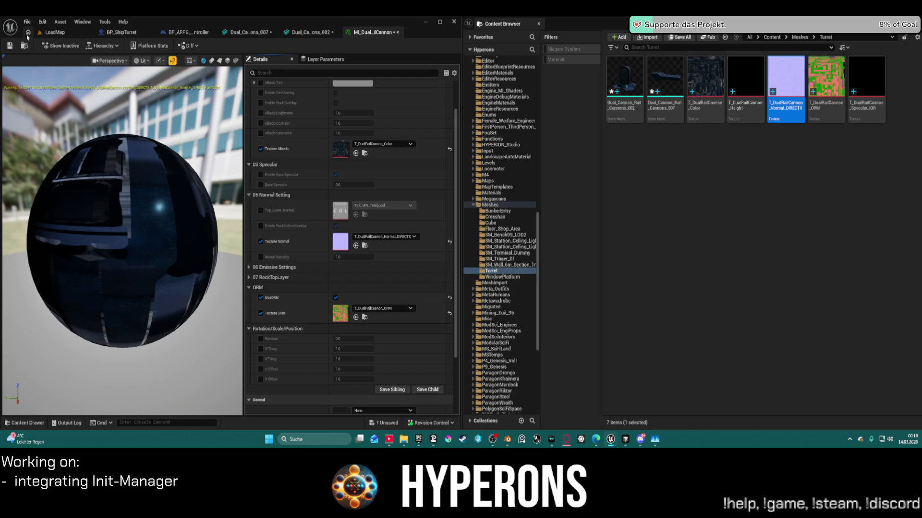
click(55, 32)
mouse_move(127, 240)
right_down()
mouse_move(91, 246)
mouse_move(168, 269)
right_up()
- Scale the first cannon to 0.5 on X, Y and Z
click(405, 284)
text(0.5)
key(Return)
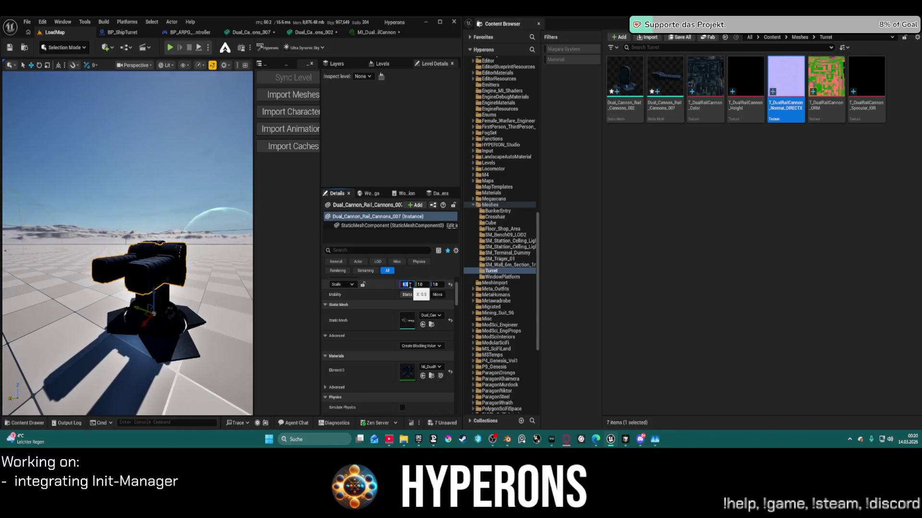
click(427, 284)
text(0.5)
key(Tab)
text(0.5)
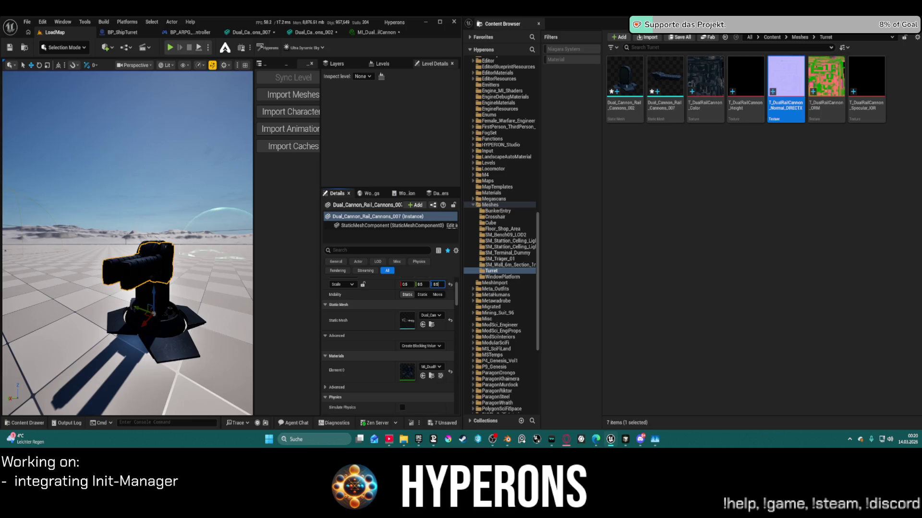
key(Return)
click(242, 232)
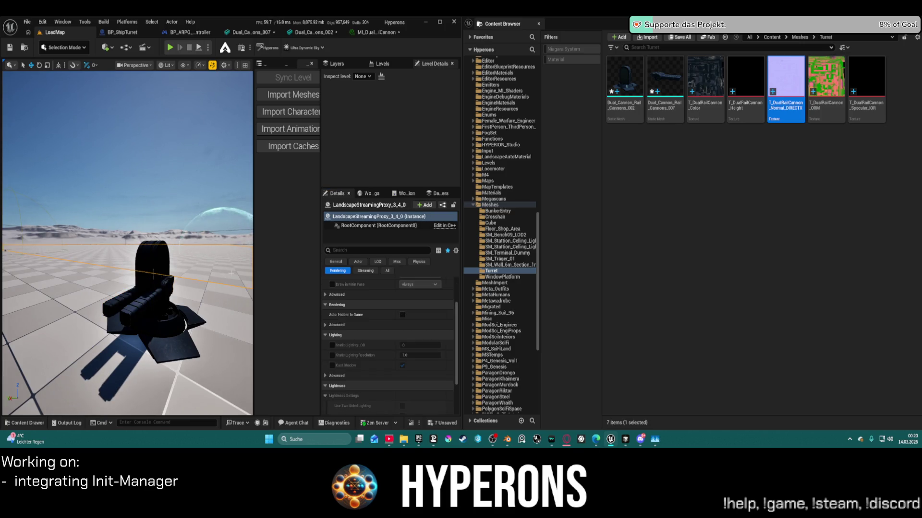
- Scale Dual_Cannon_Rail_Cannons_002 to 0.5 on all axes and frame it in the view
click(144, 307)
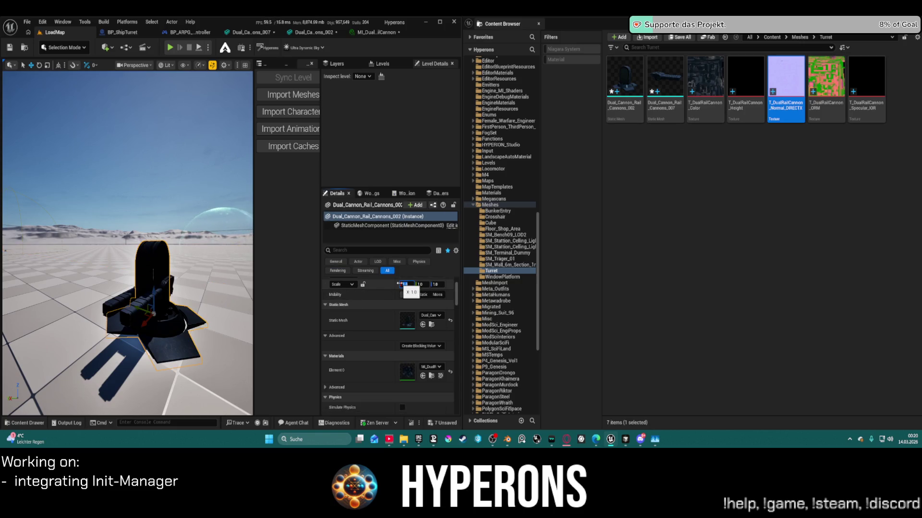
text(0.5)
key(Tab)
text(5)
key(Tab)
text(0.5)
key(Return)
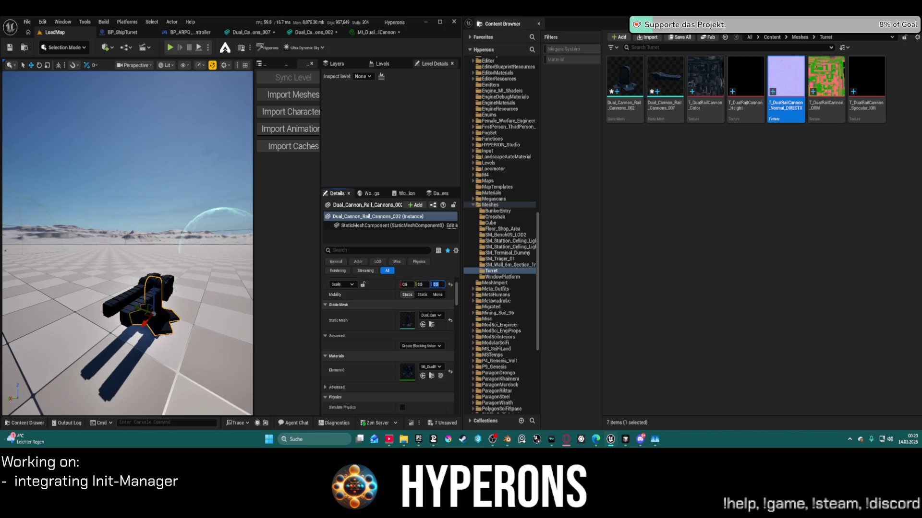
key(f)
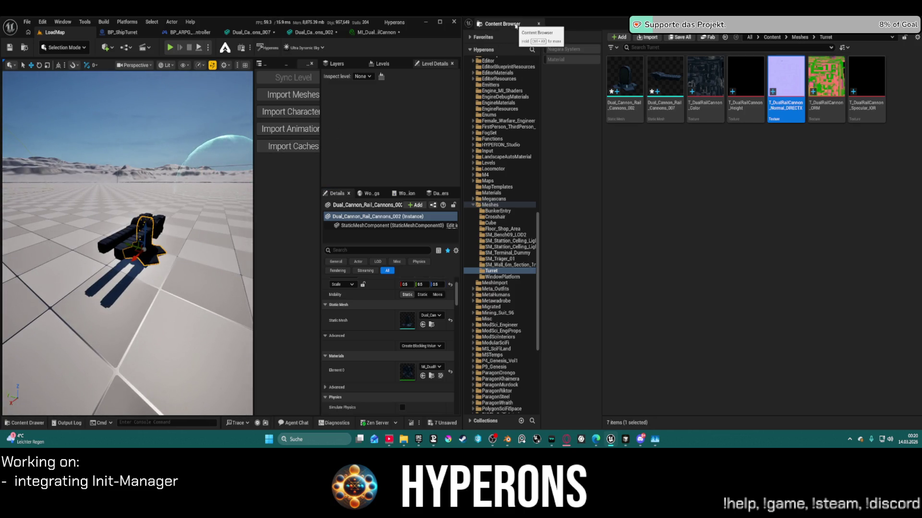
click(539, 24)
- Maximize the editor window and orbit close around the half-size cannon's barrels and base
click(439, 21)
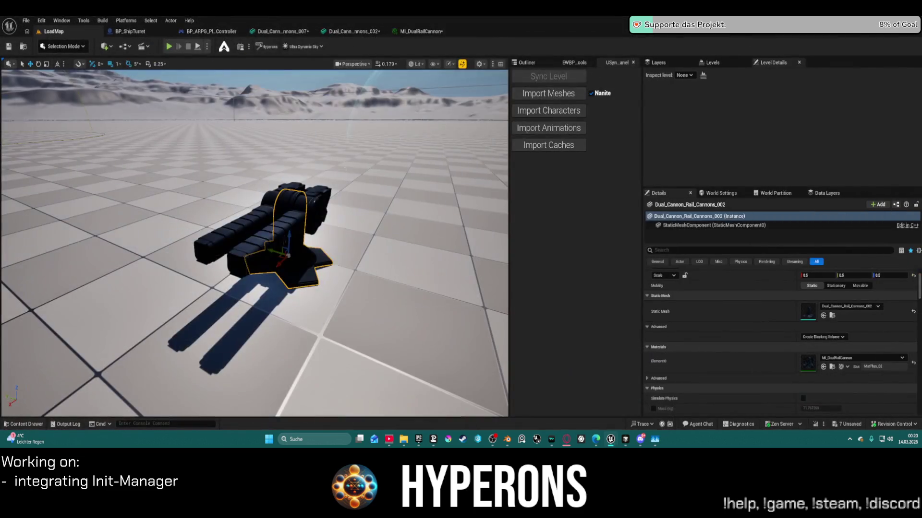
mouse_move(367, 204)
alt+mouse_down()
mouse_move(307, 207)
mouse_move(391, 210)
mouse_move(307, 212)
alt+mouse_up()
scroll(307, 206, up, 5)
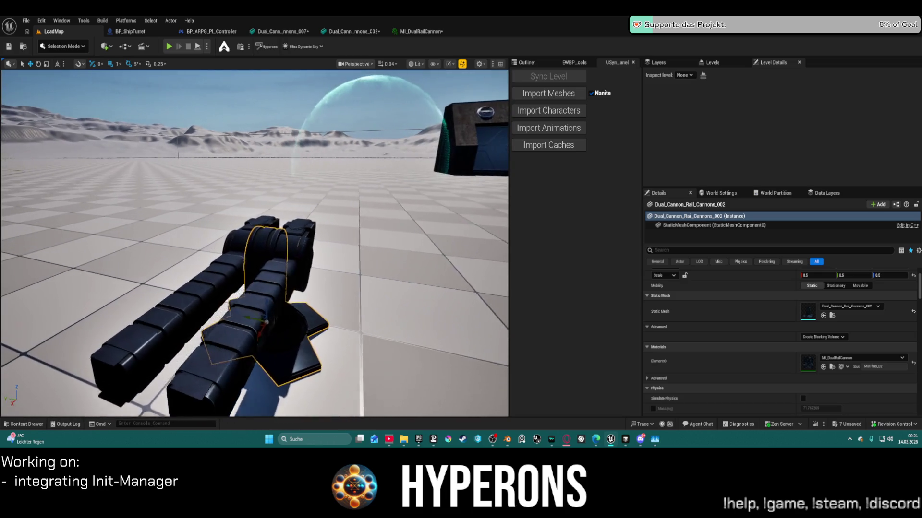
mouse_move(255, 243)
right_down()
mouse_move(283, 211)
mouse_move(288, 231)
right_up()
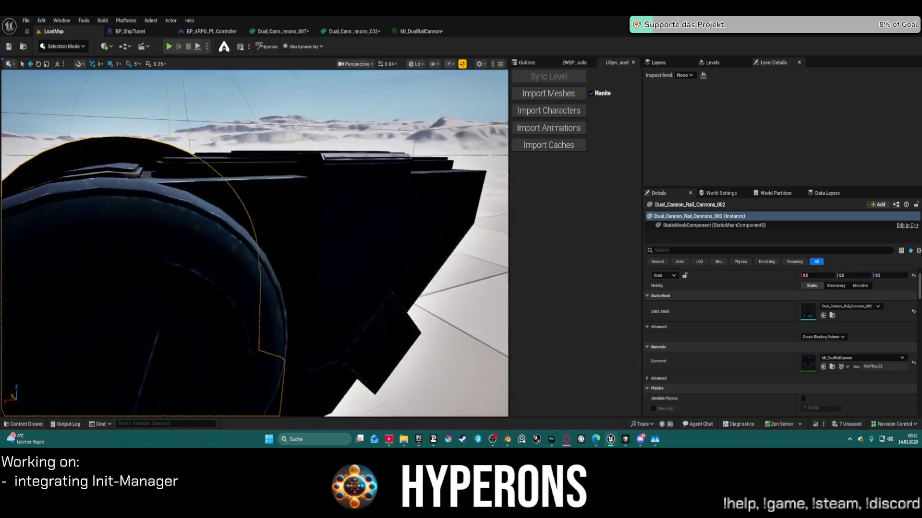
click(384, 264)
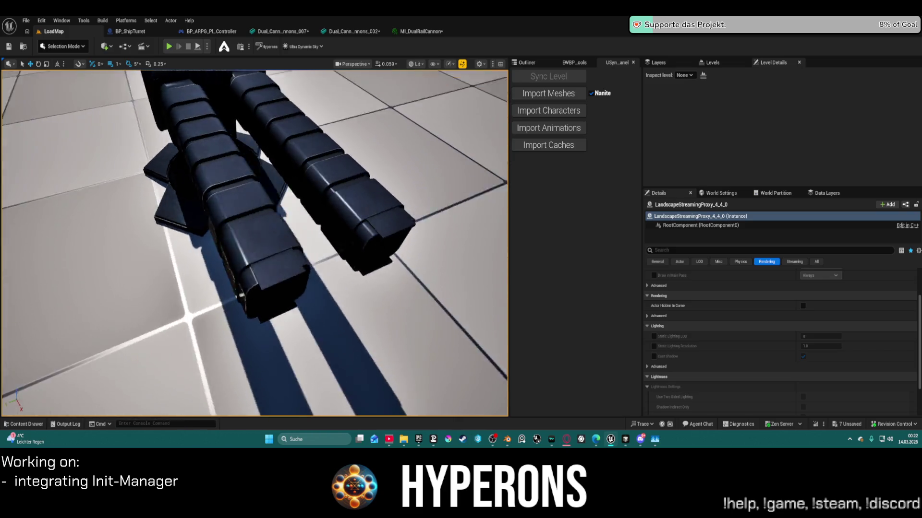
mouse_move(255, 240)
right_down()
mouse_move(271, 230)
mouse_move(254, 233)
mouse_move(252, 258)
mouse_move(252, 238)
right_up()
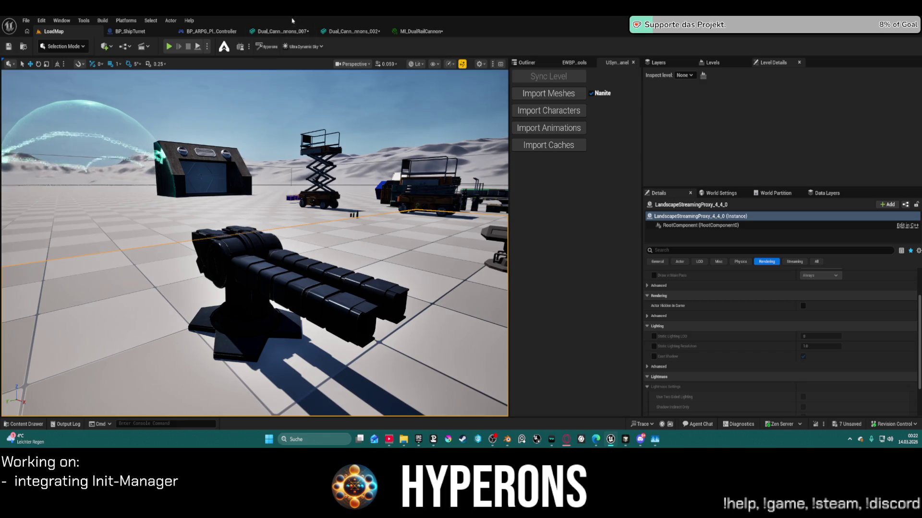
- Switch to Blender and orbit and zoom around the dual rail cannon turret
click(507, 439)
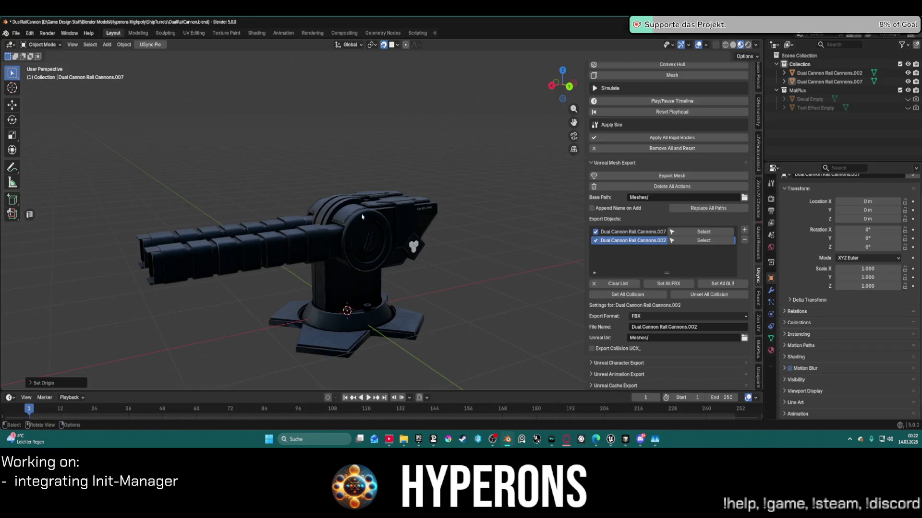
mouse_move(406, 159)
middle_down()
mouse_move(552, 163)
mouse_move(480, 168)
middle_up()
scroll(524, 173, up, 3)
scroll(525, 173, up, 2)
scroll(525, 173, down, 2)
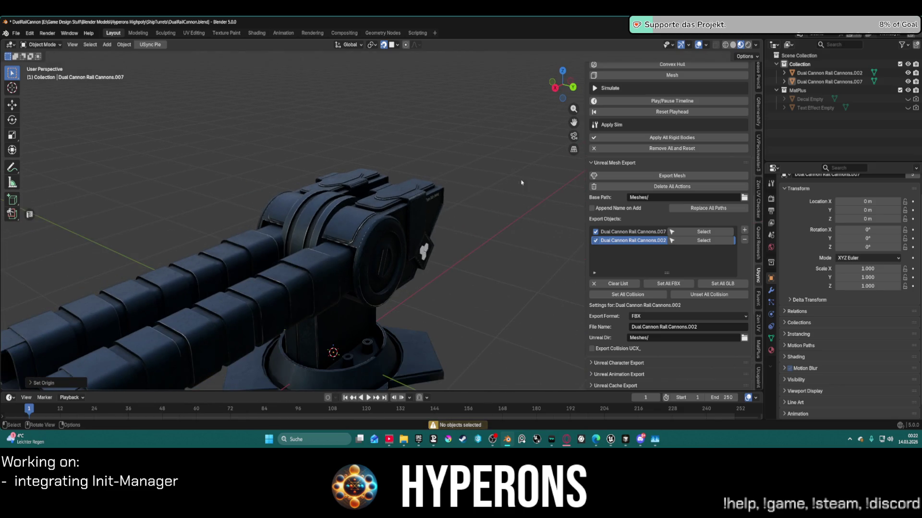
scroll(623, 177, up, 10)
scroll(624, 177, up, 5)
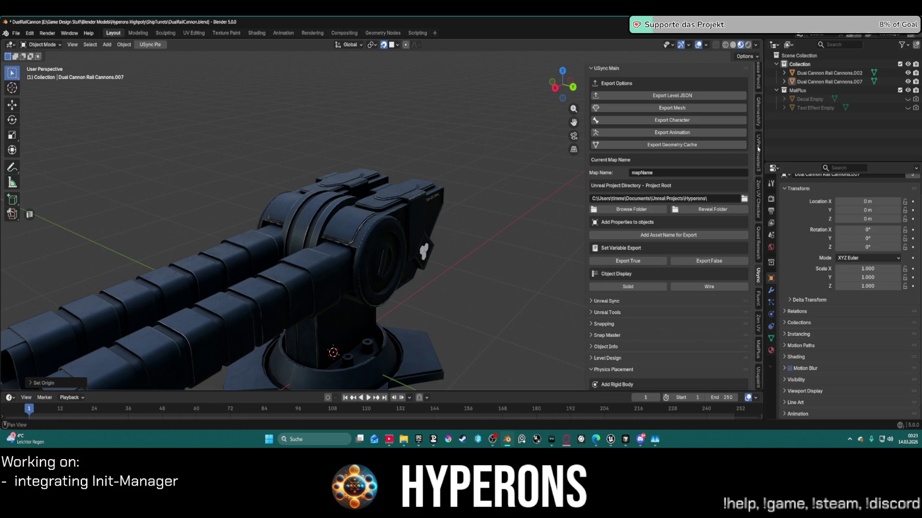
scroll(758, 144, up, 6)
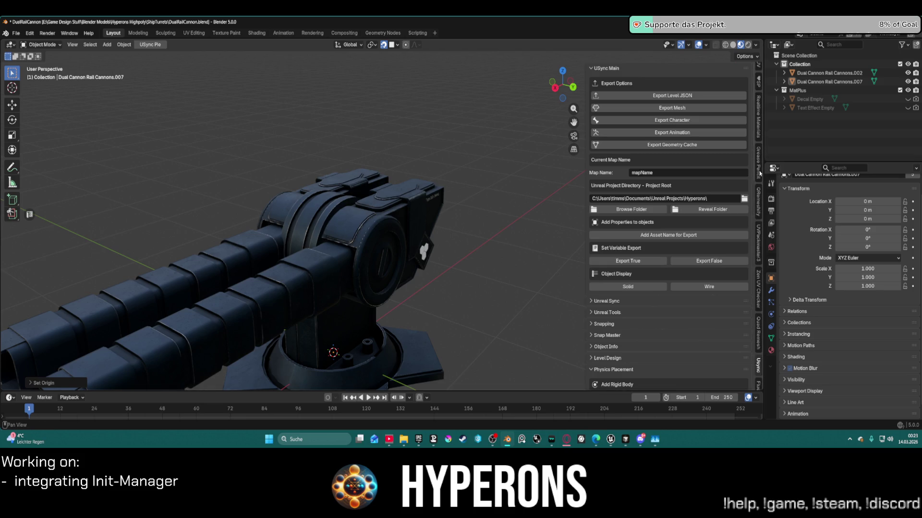
scroll(758, 216, up, 5)
scroll(758, 256, up, 2)
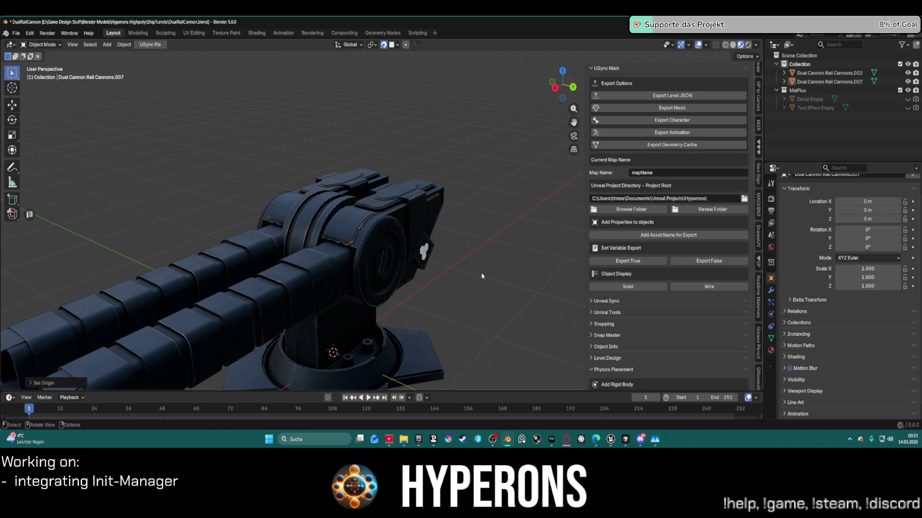
scroll(427, 271, down, 5)
right_click(417, 271)
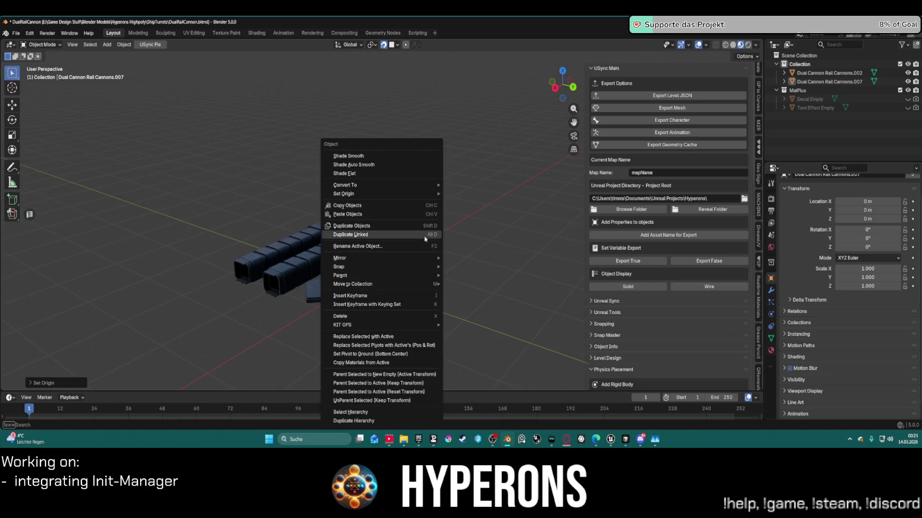
mouse_move(480, 265)
middle_down()
mouse_move(494, 265)
mouse_move(432, 264)
middle_up()
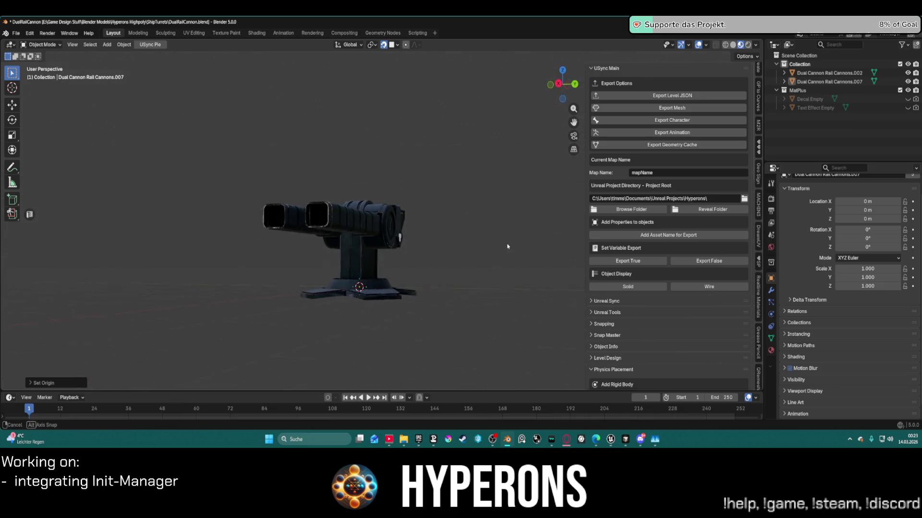
scroll(428, 263, up, 5)
scroll(427, 263, up, 2)
scroll(758, 286, down, 10)
scroll(758, 286, down, 5)
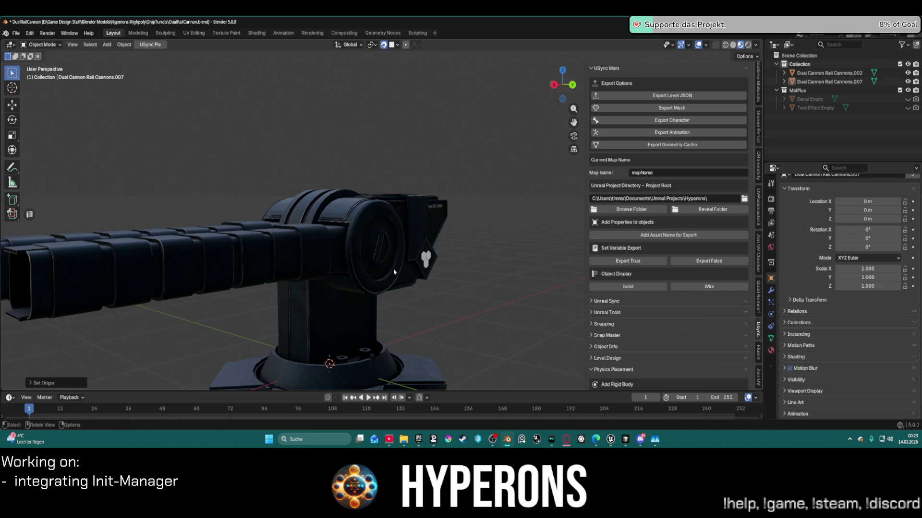
- Select the Dual Cannon Rail Cannons.002 mount and bring up its MatPlus texture export settings
click(333, 323)
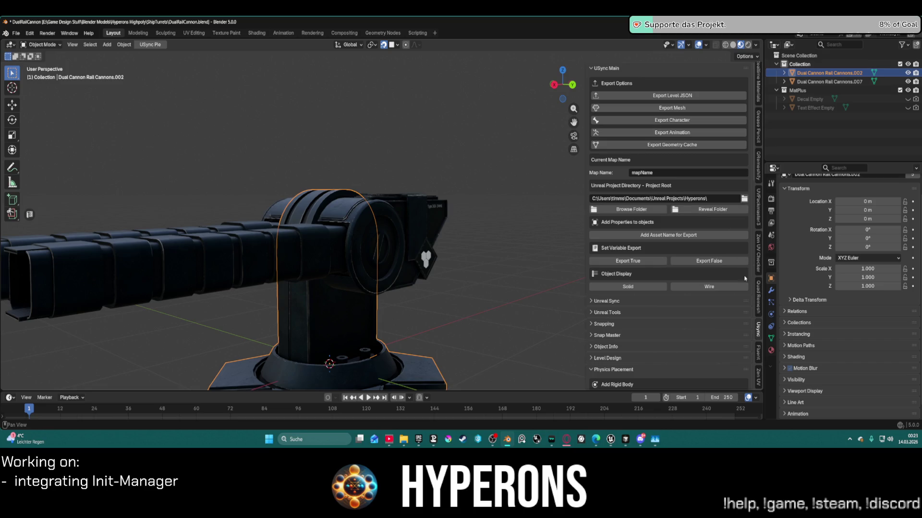
scroll(760, 172, up, 5)
scroll(760, 172, up, 3)
scroll(760, 181, down, 5)
click(758, 257)
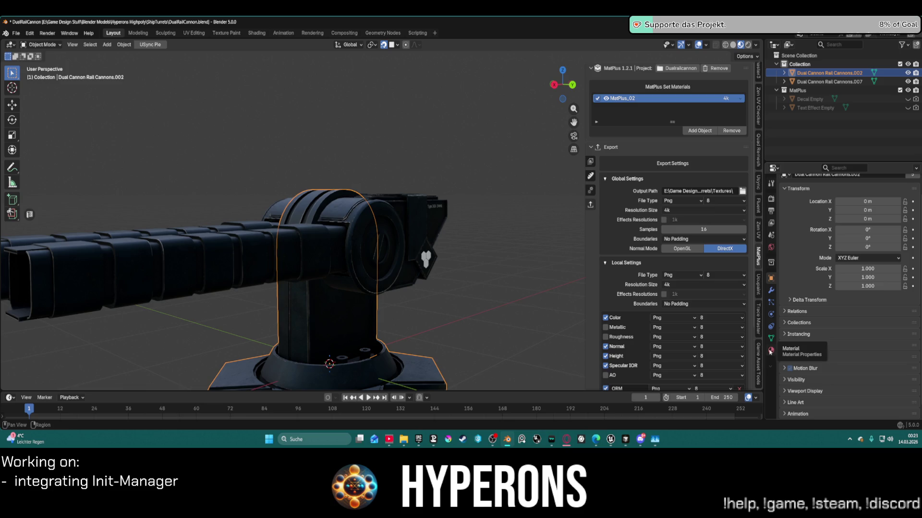
- Remove the MatPlus_02 material from the pillar and clear it from the set materials list
click(310, 257)
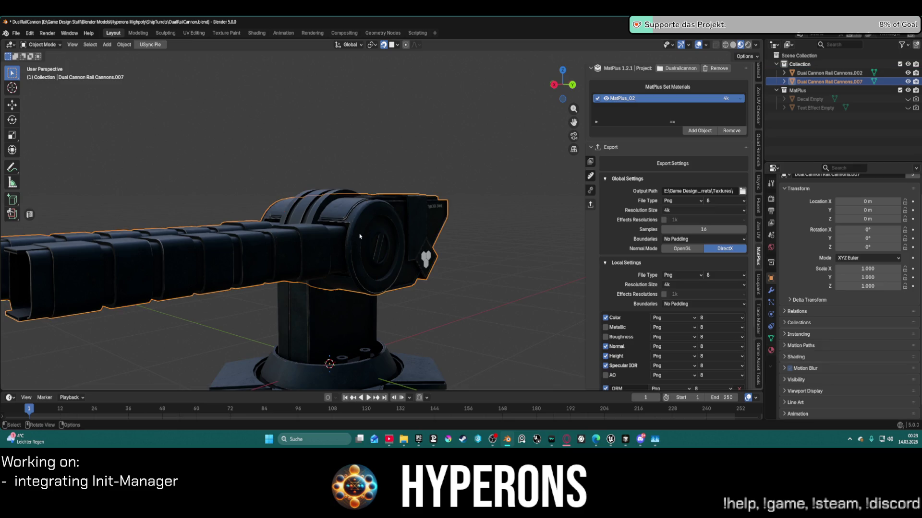
click(331, 314)
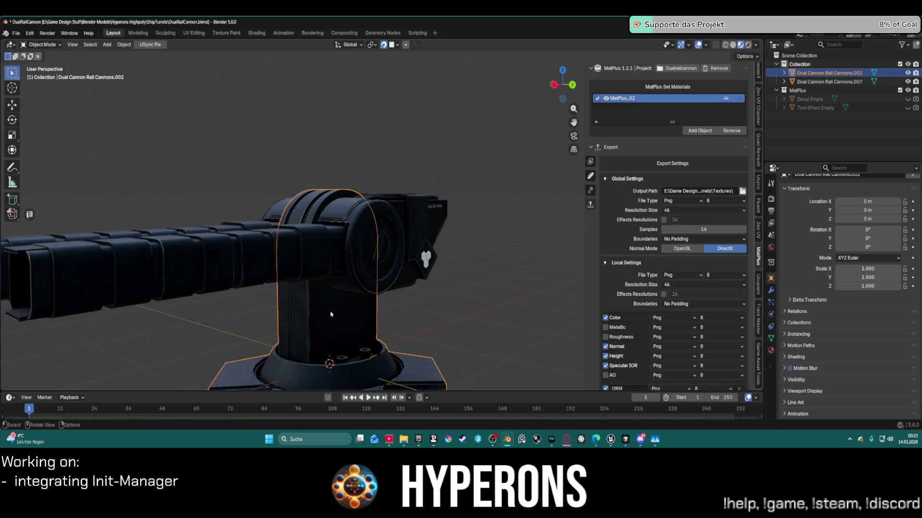
click(771, 350)
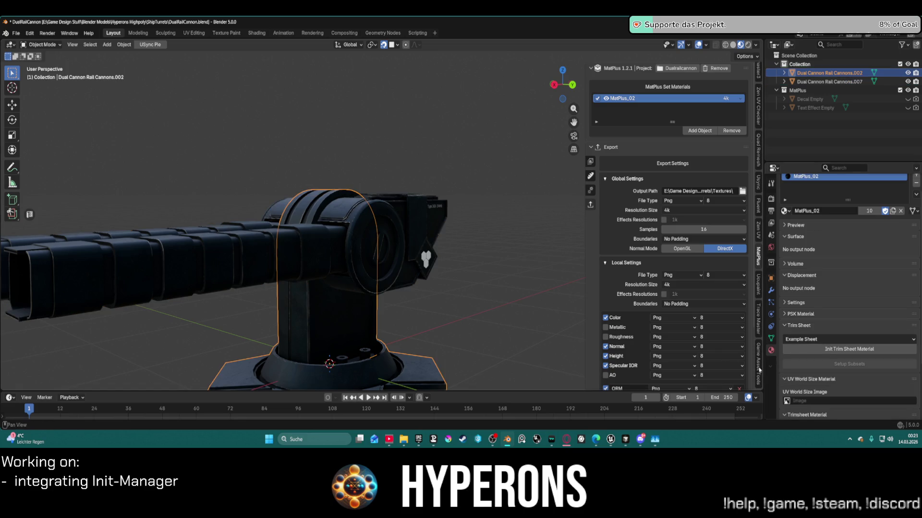
scroll(901, 198, up, 2)
click(916, 188)
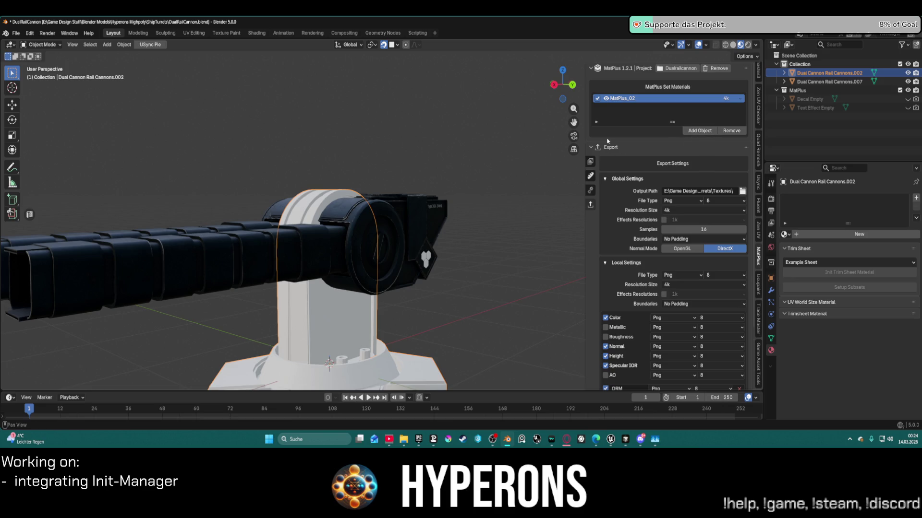
click(703, 131)
click(680, 185)
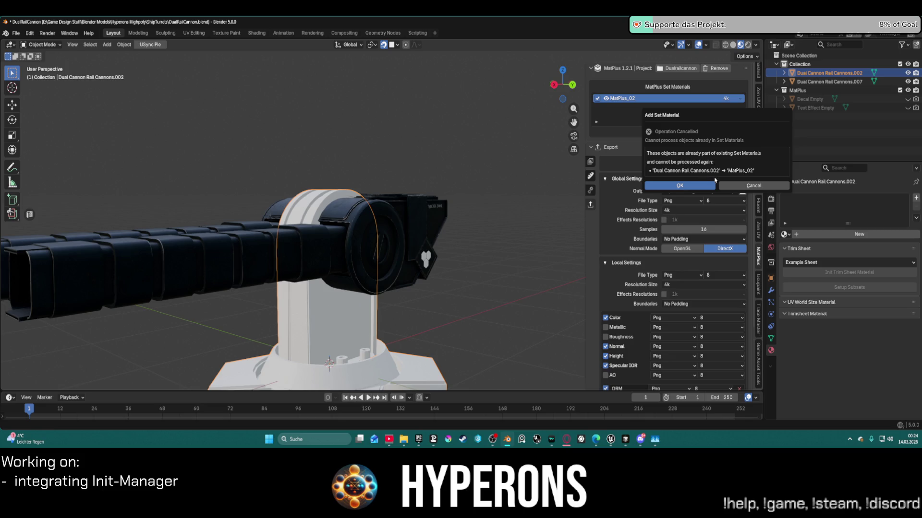
click(742, 184)
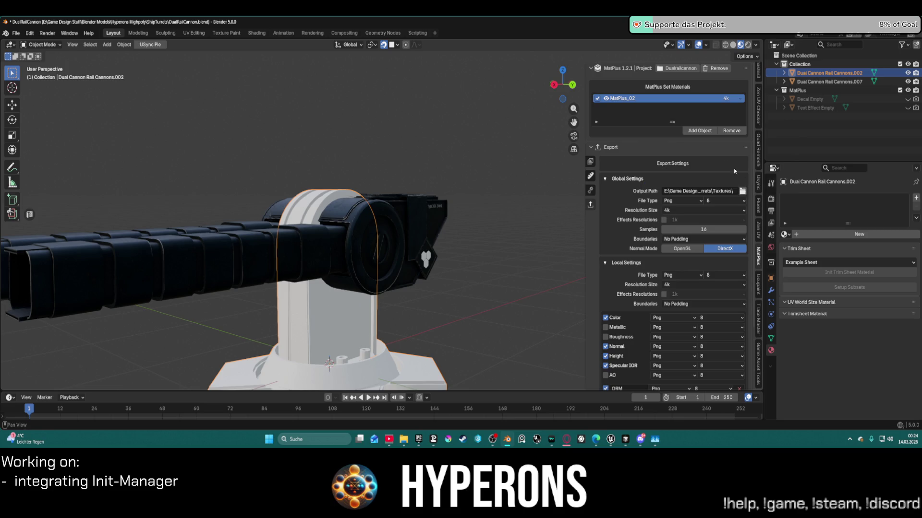
click(733, 133)
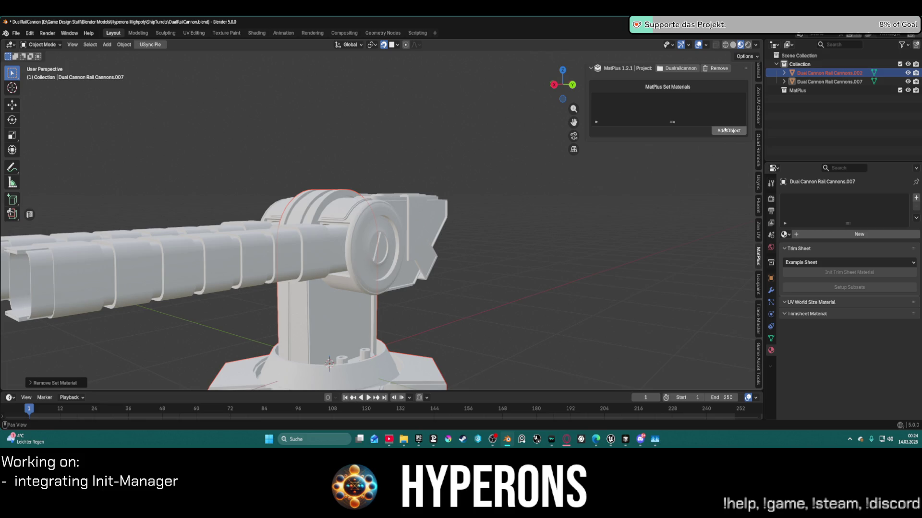
- Add the pillar as MatPlus_01 and the barrel as MatPlus_02, both at 4k resolution
click(723, 130)
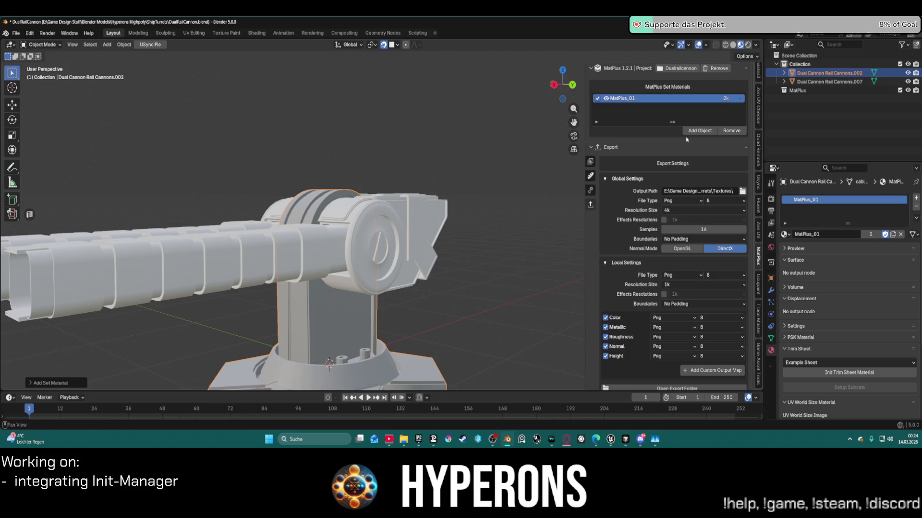
click(410, 214)
click(696, 133)
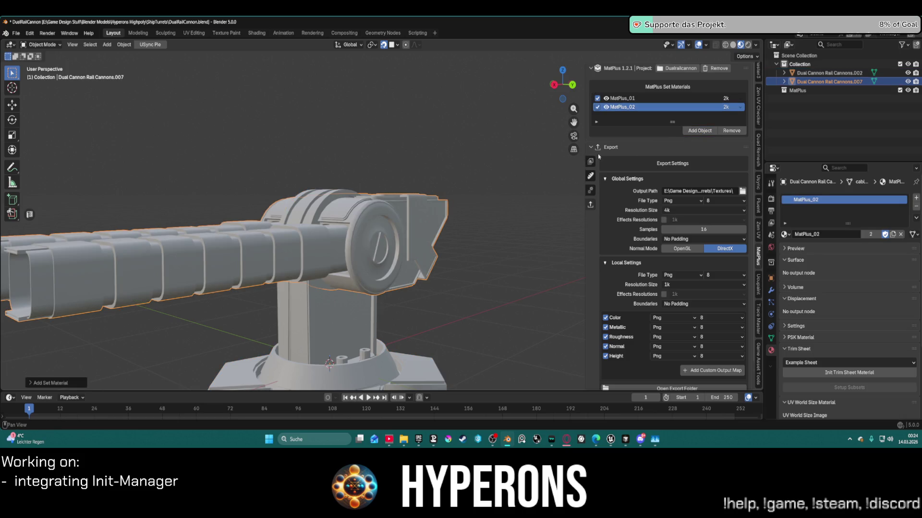
click(726, 98)
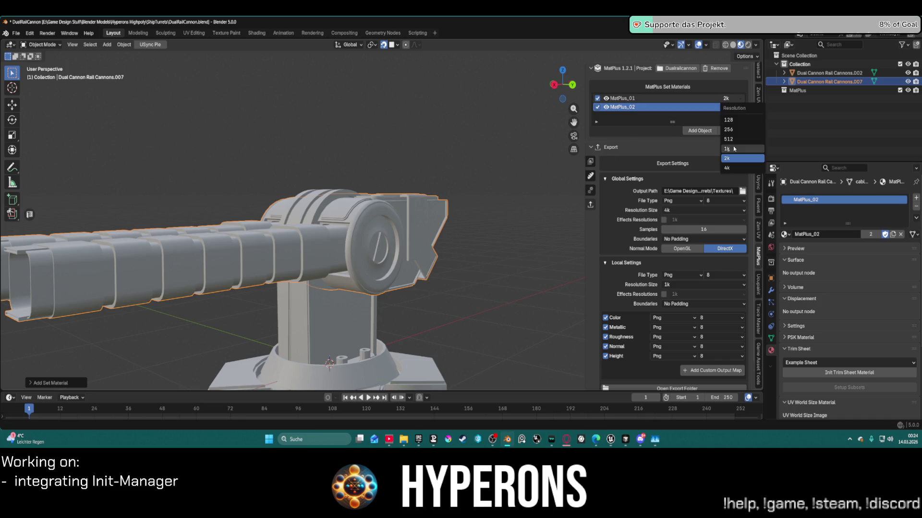
click(734, 168)
click(730, 107)
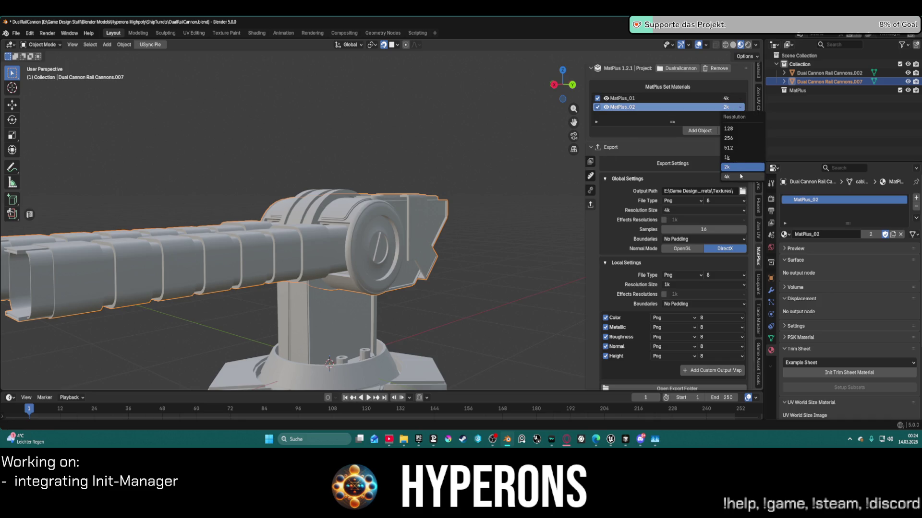
click(719, 174)
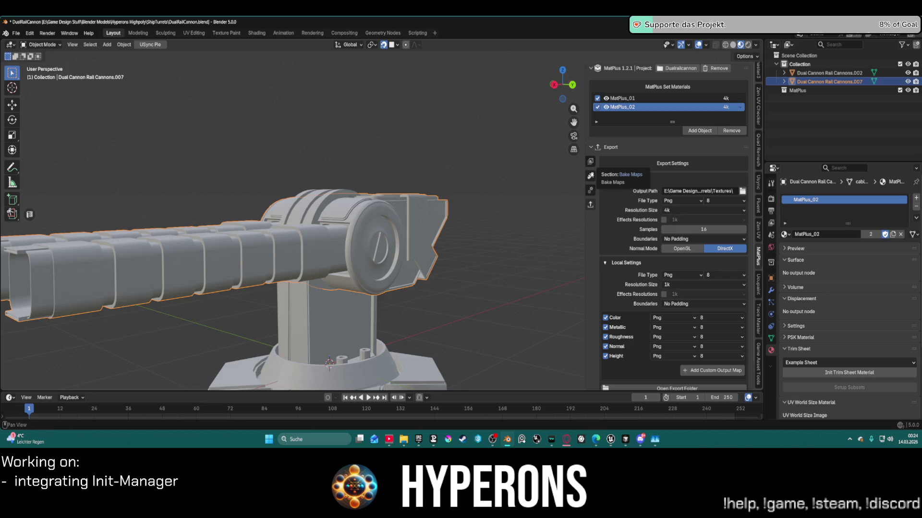
click(590, 176)
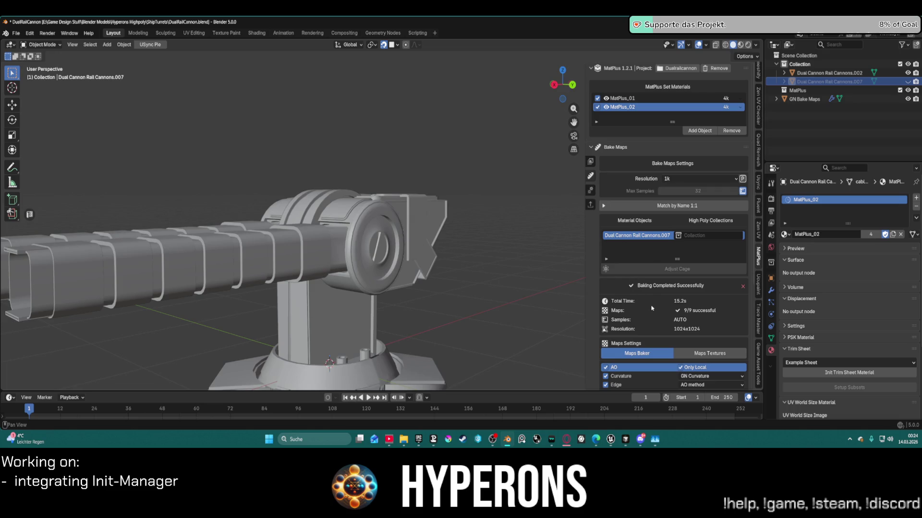
- Set the bake resolution to 4k, start baking both materials, then cancel partway
scroll(643, 230, down, 6)
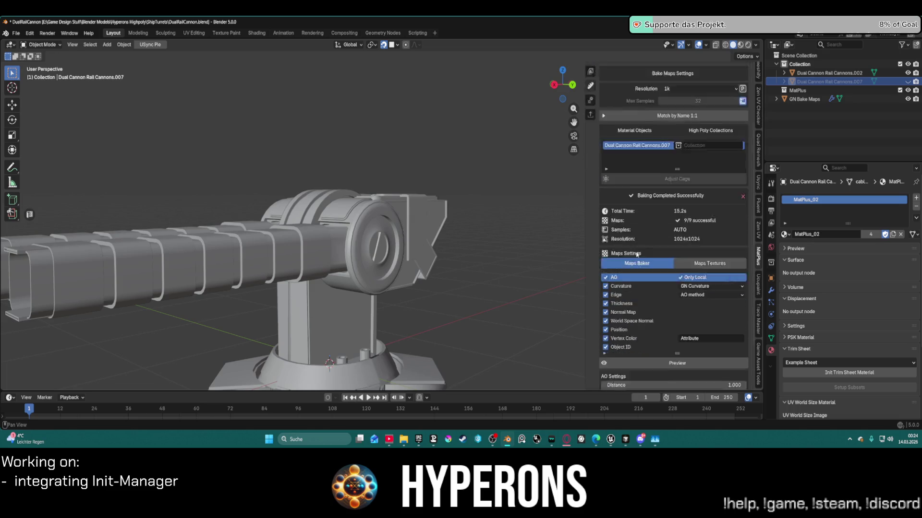
scroll(704, 188, up, 5)
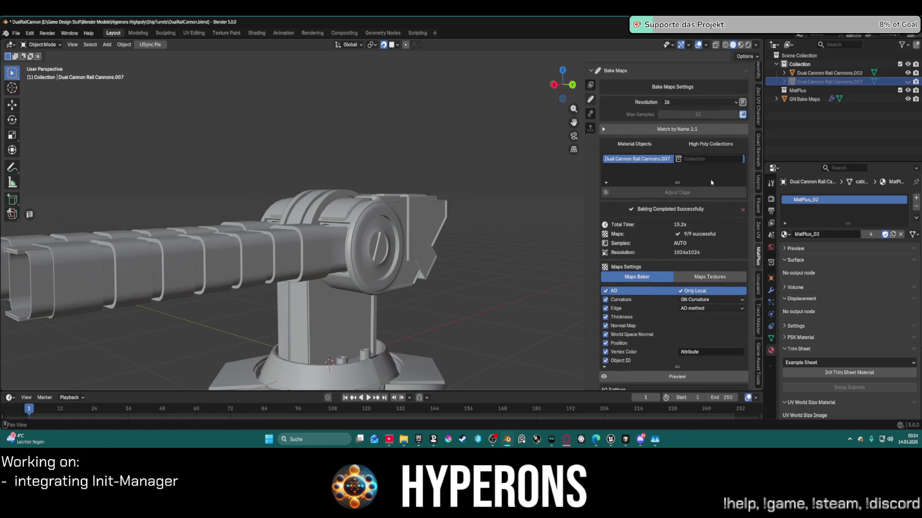
click(701, 103)
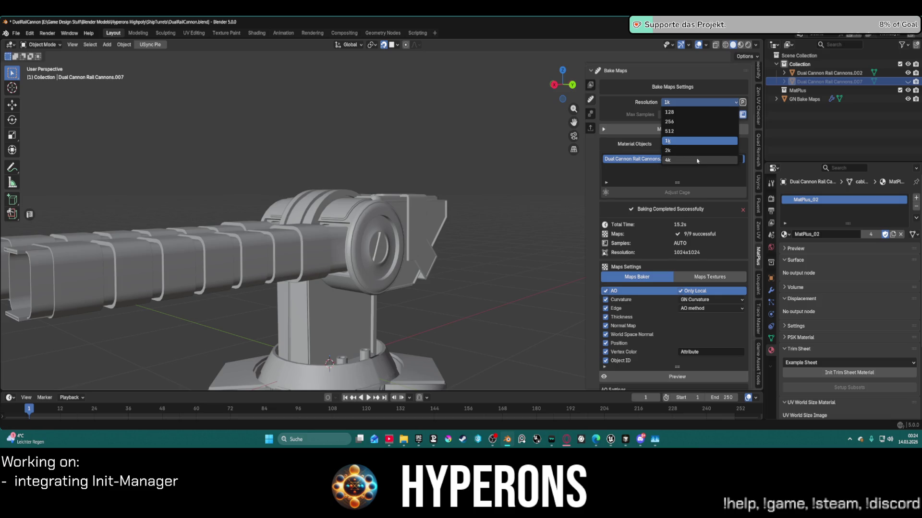
click(693, 161)
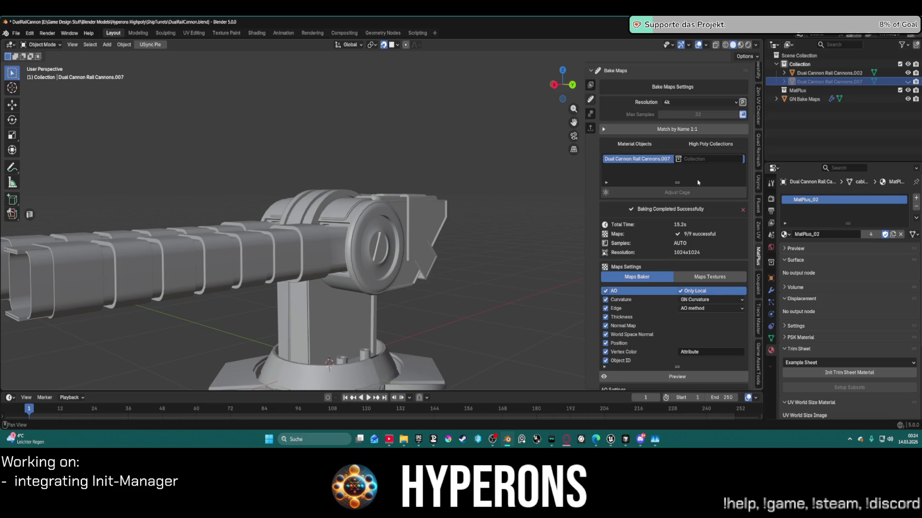
scroll(638, 361, down, 3)
click(651, 382)
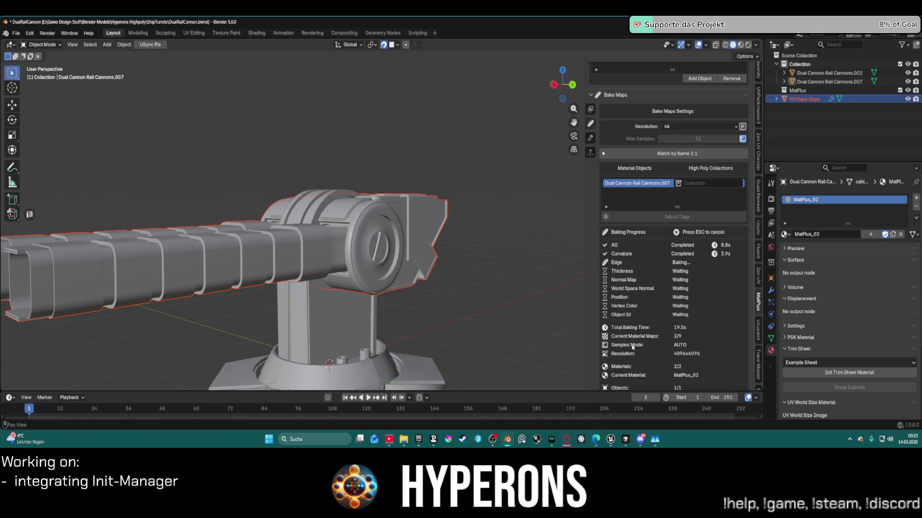
key(Escape)
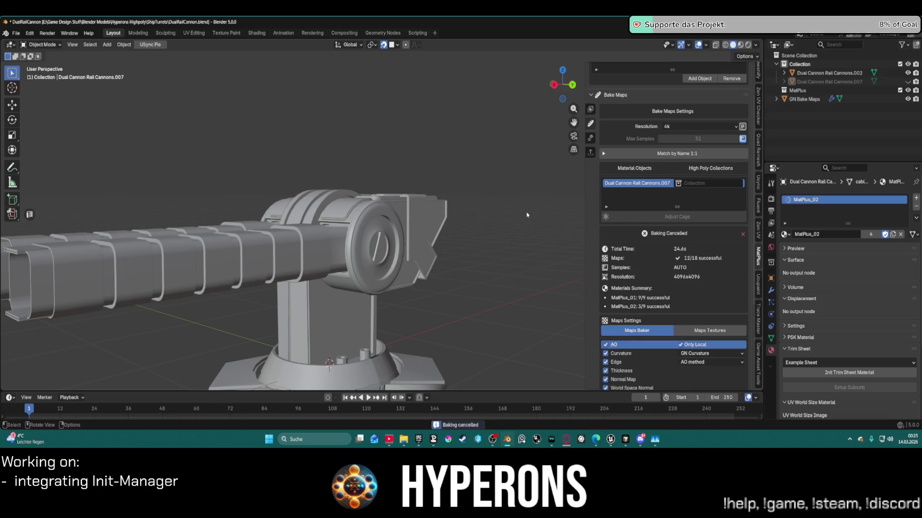
- Select the GN Bake Maps object, orbit around the cannon, and switch to UV Editing
scroll(534, 230, down, 4)
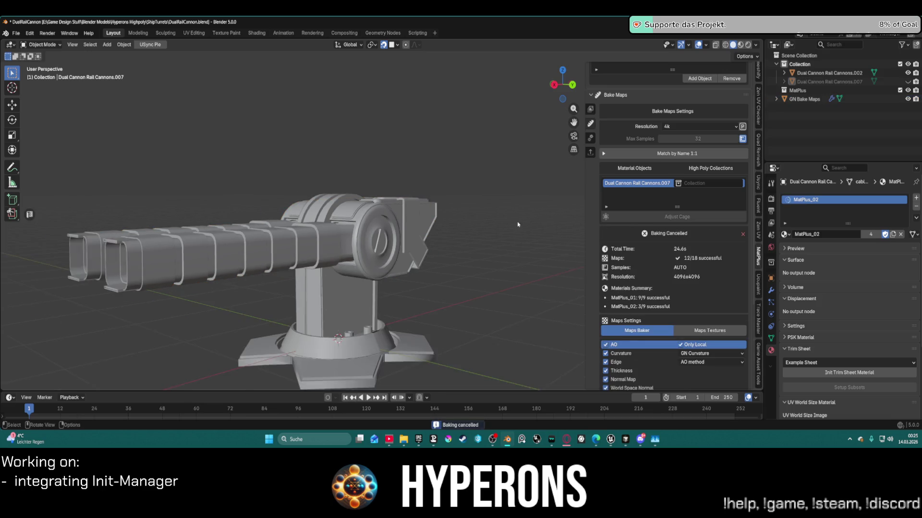
click(427, 219)
middle_drag(426, 219, 420, 235)
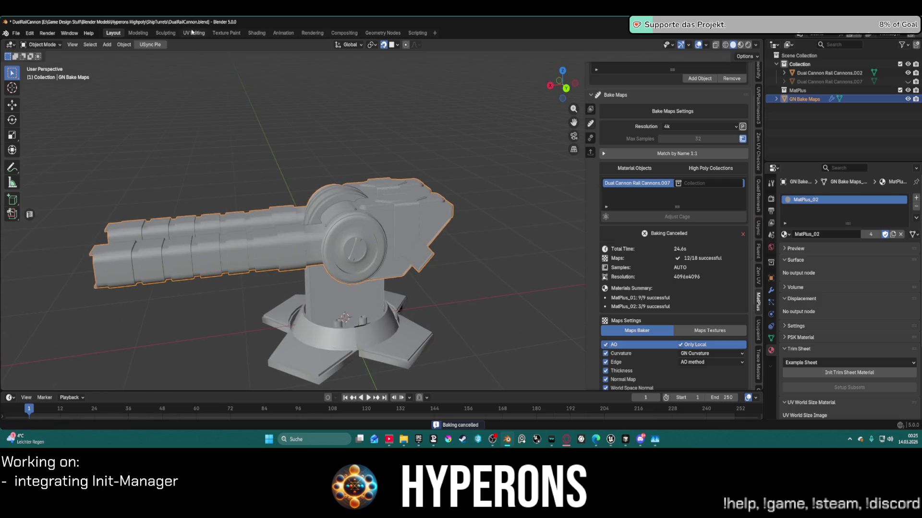
click(194, 34)
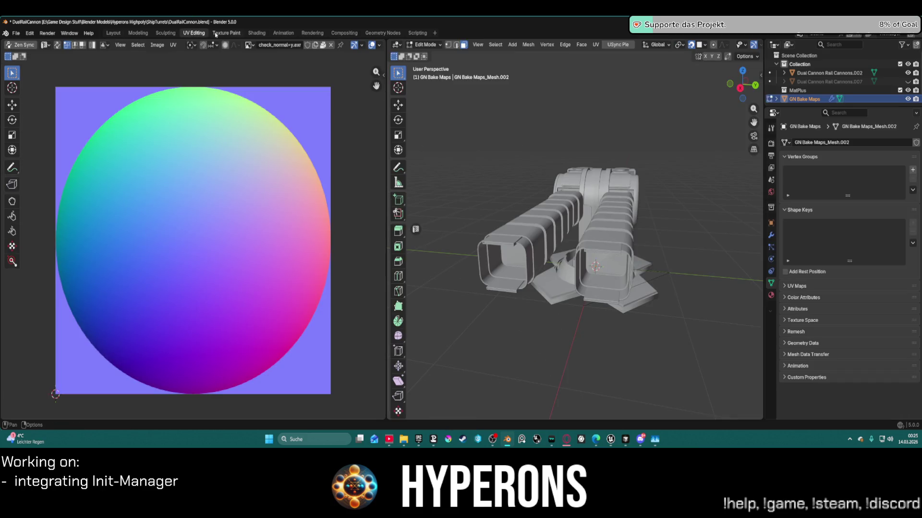
- Change the viewport shading from the Z pie and orbit the cannon view
click(157, 45)
click(171, 45)
click(173, 46)
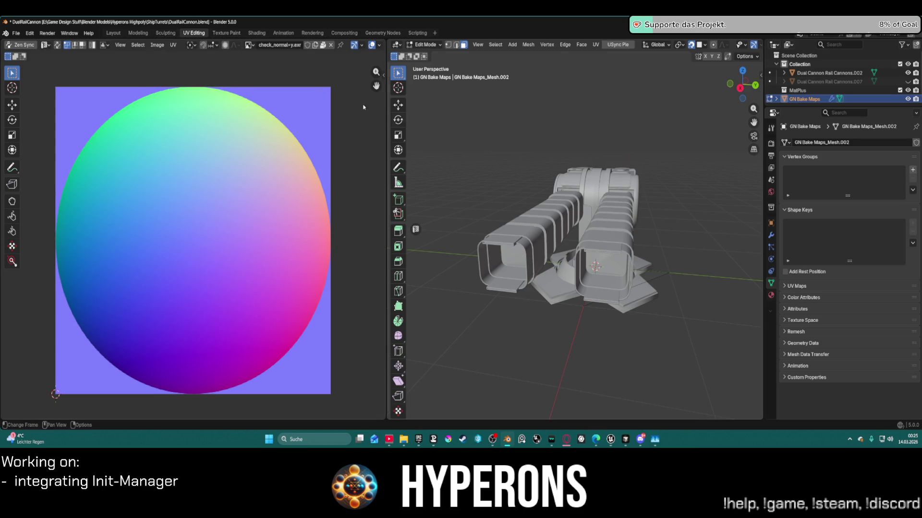
key(z)
click(599, 194)
middle_drag(600, 210, 578, 208)
- Toggle the mesh between Edit Mode and Object Mode with the mode pie
key(Tab)
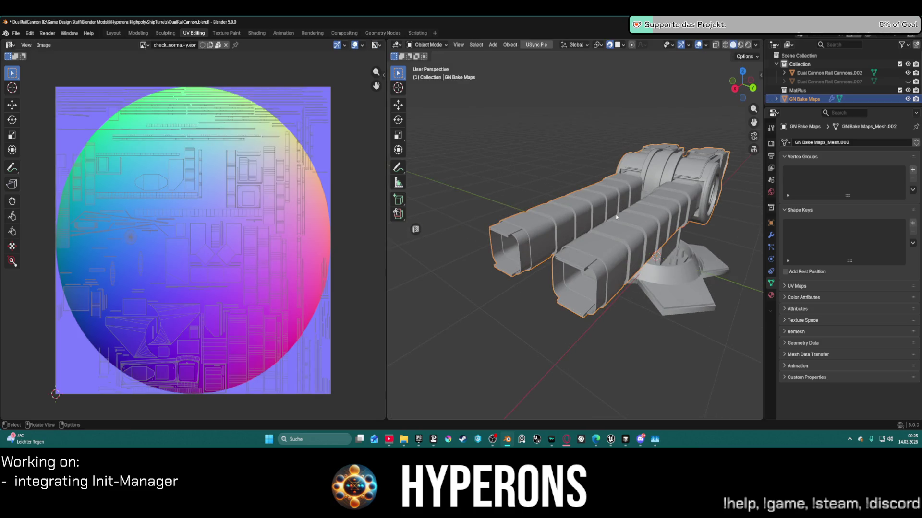
key(ctrl+Tab)
click(695, 218)
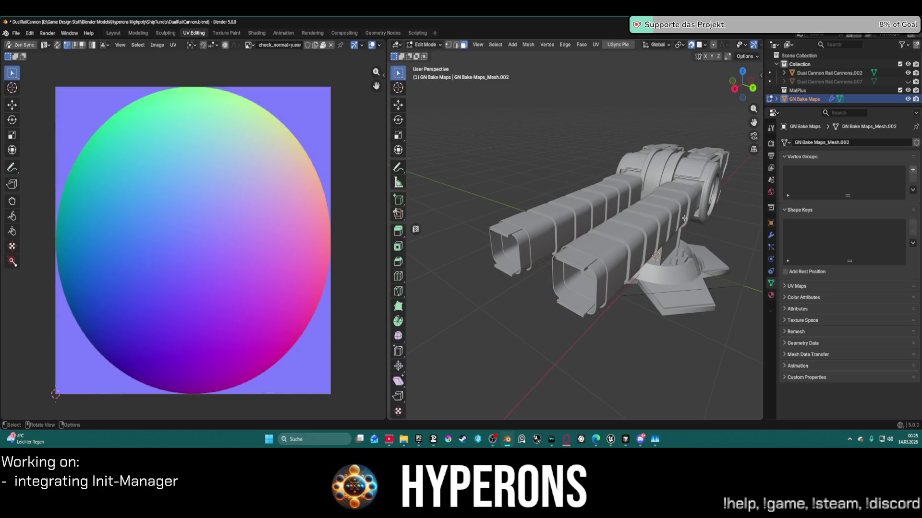
key(ctrl+Tab)
click(606, 220)
key(ctrl+Tab)
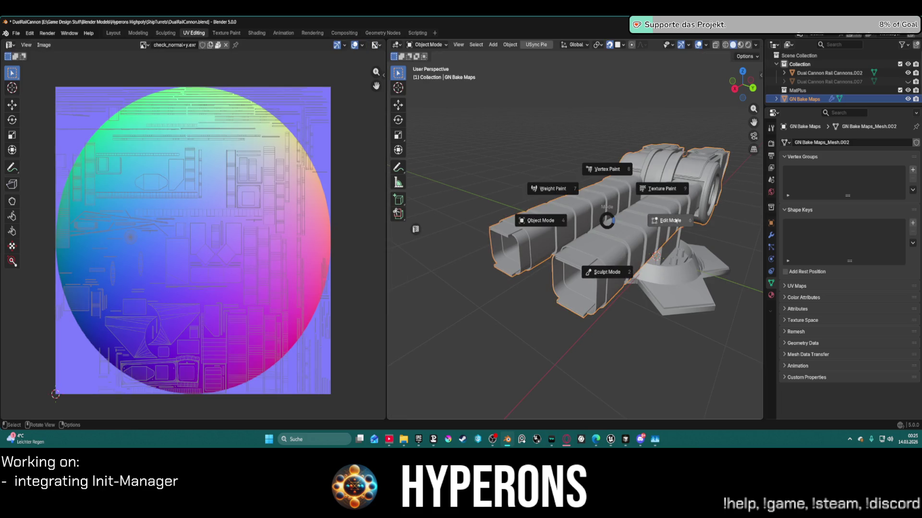
click(676, 221)
key(ctrl+Tab)
click(638, 212)
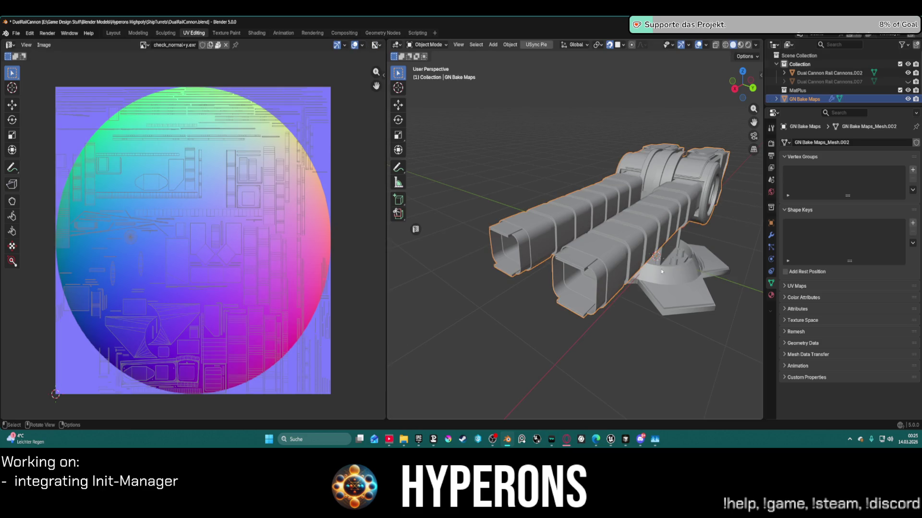
- Select only the GN Bake Maps object and put it in Edit Mode
click(658, 254)
click(650, 235)
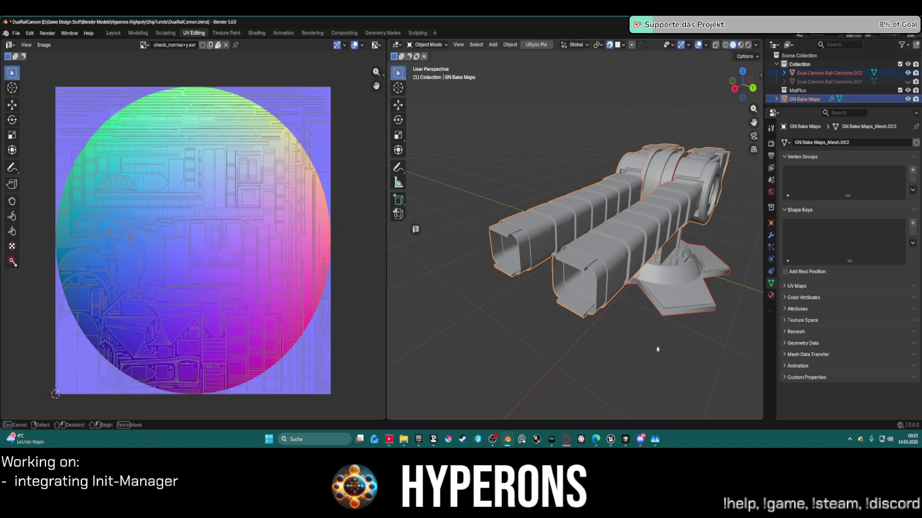
click(536, 192)
click(612, 277)
key(ctrl+Tab)
click(668, 278)
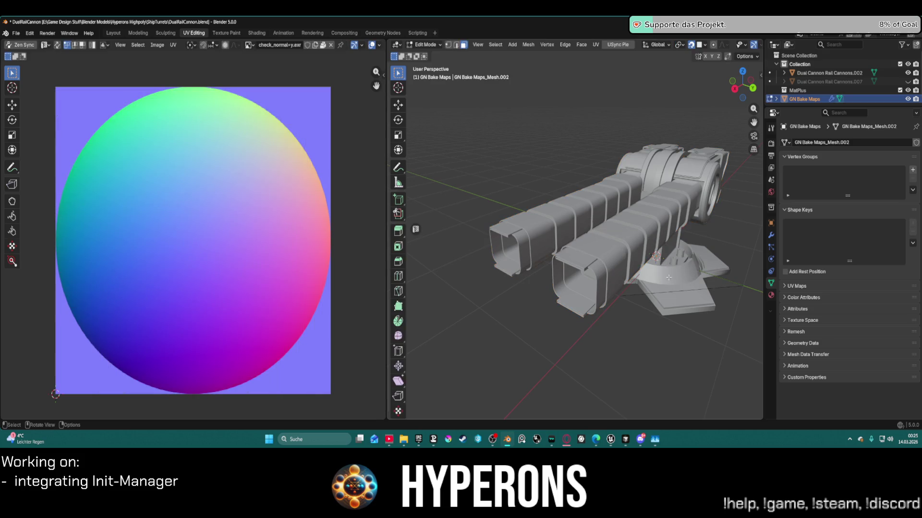
- Enable UV Sync Selection, view the turret from the side and above, then return to Layout
mouse_move(668, 274)
middle_down()
mouse_move(524, 246)
mouse_move(574, 222)
middle_up()
scroll(575, 222, down, 3)
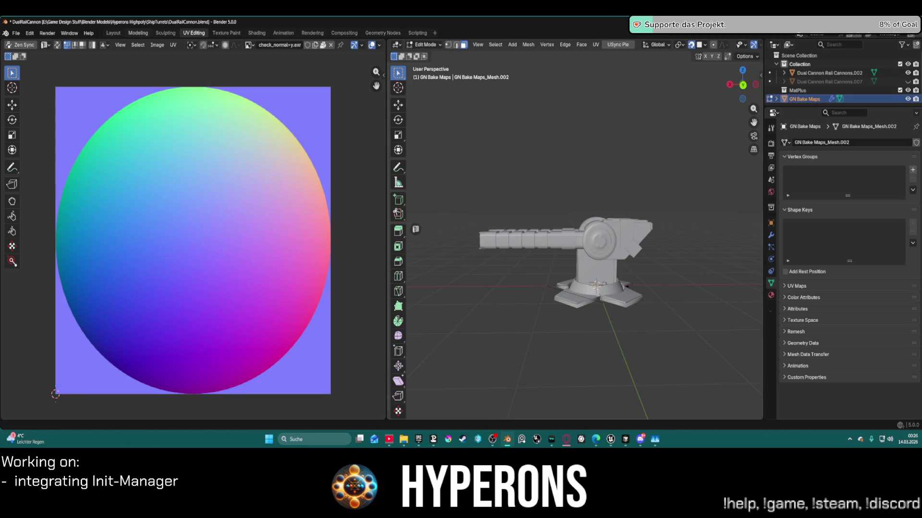
click(56, 46)
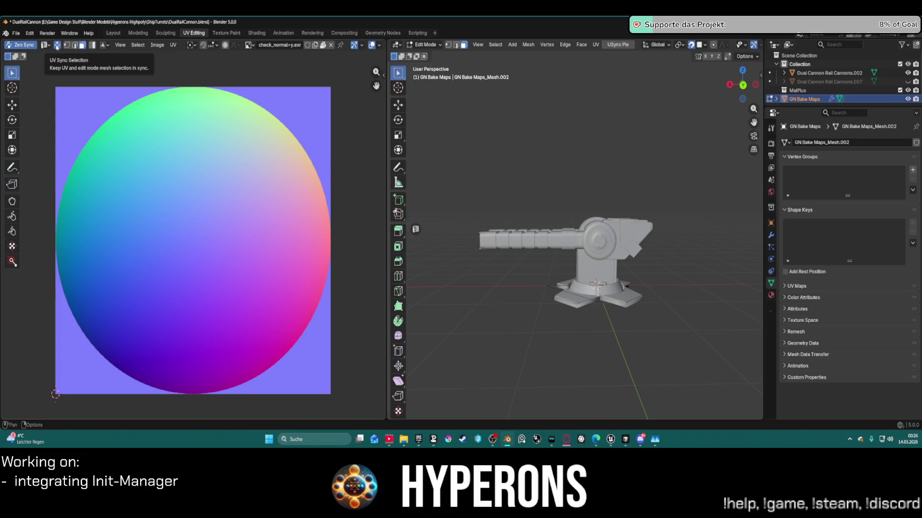
middle_drag(537, 178, 583, 215)
scroll(601, 232, up, 2)
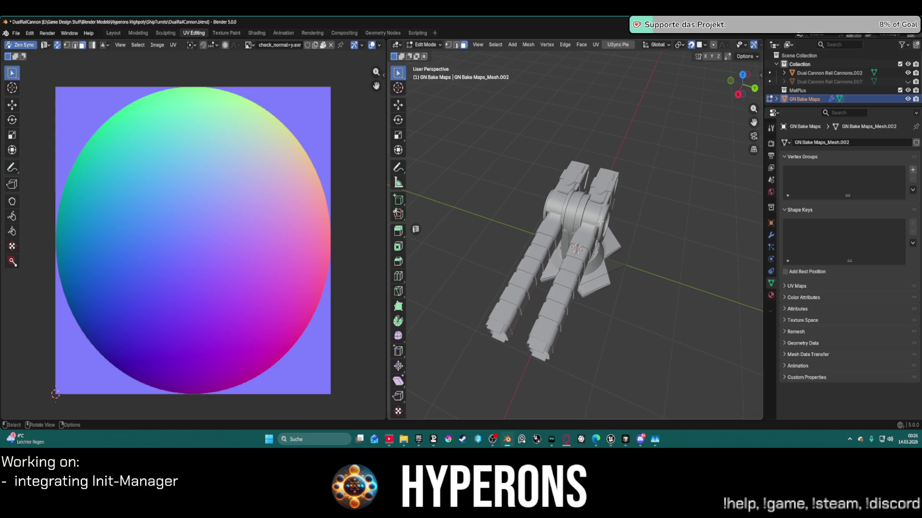
scroll(597, 216, down, 1)
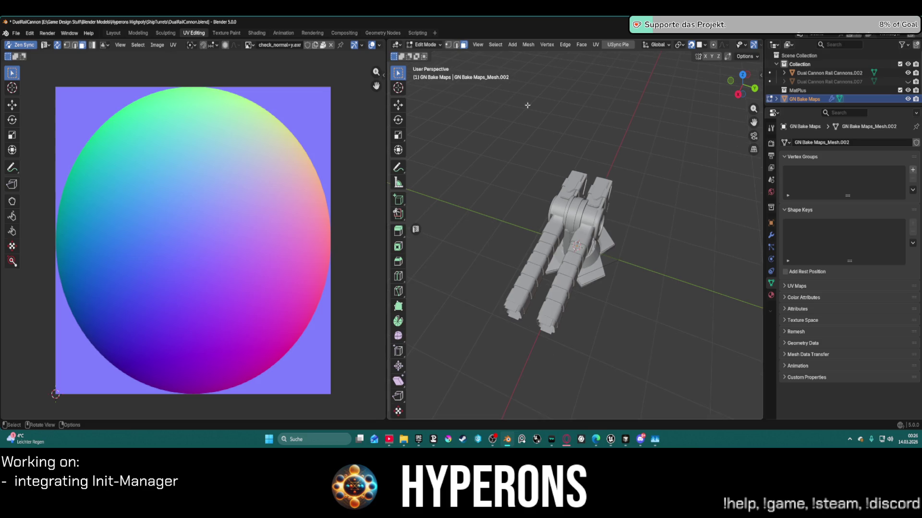
double_click(115, 33)
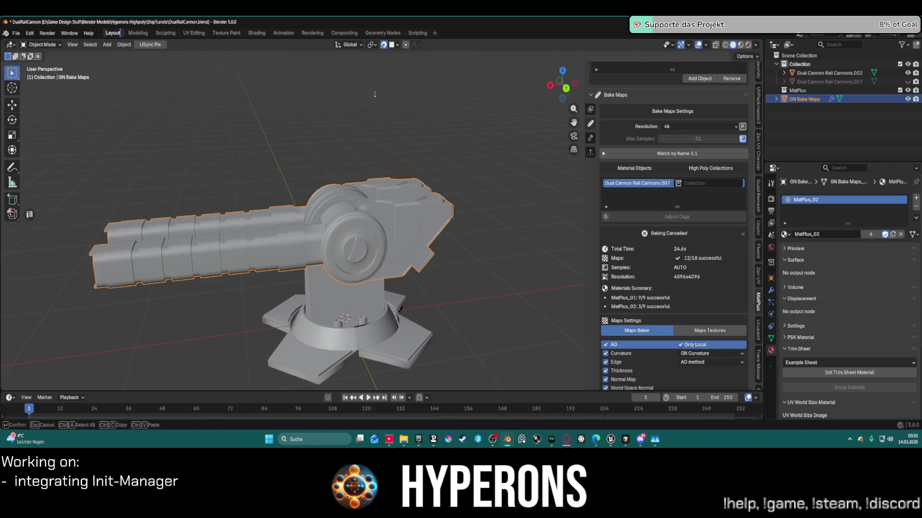
- Delete GN Bake Maps and select the Dual Cannon Rail Cannons.007 mesh
key(Escape)
click(591, 109)
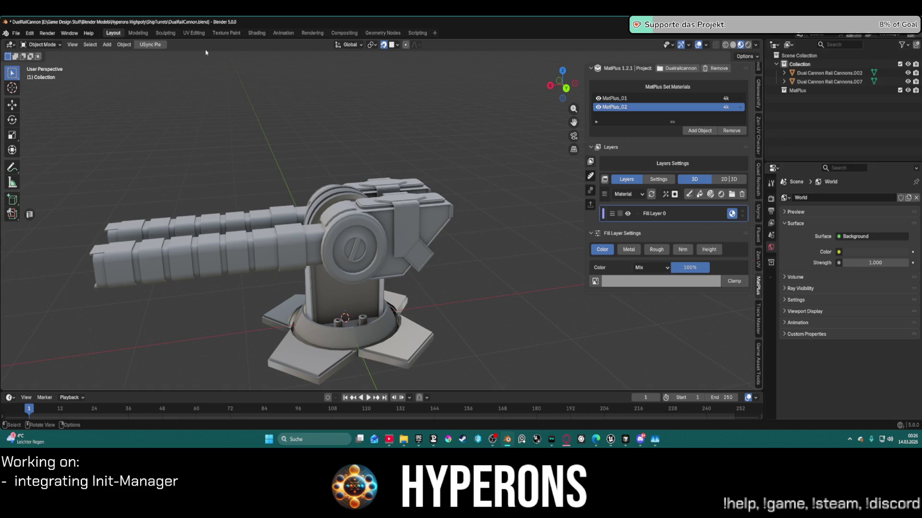
click(350, 223)
- Return the cannon from Weight Paint to Object Mode and switch to UV Editing
key(ctrl+Tab)
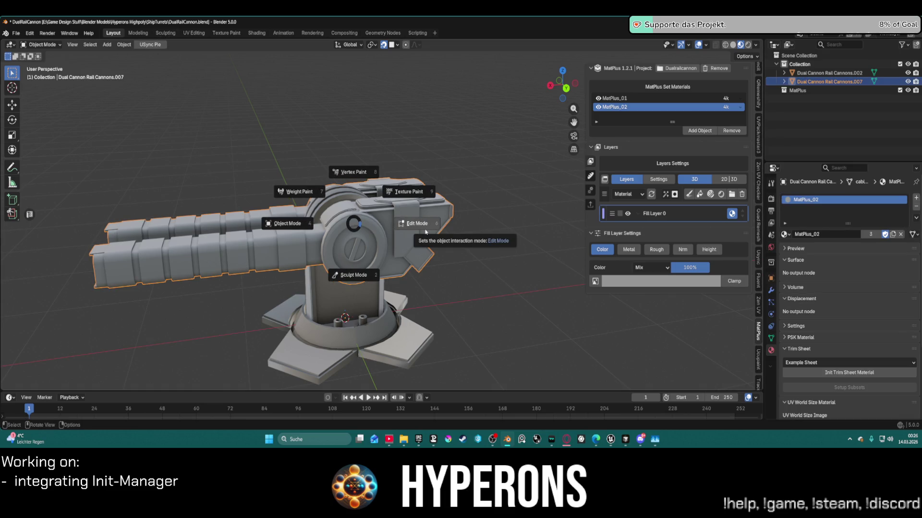
click(292, 192)
key(ctrl+Tab)
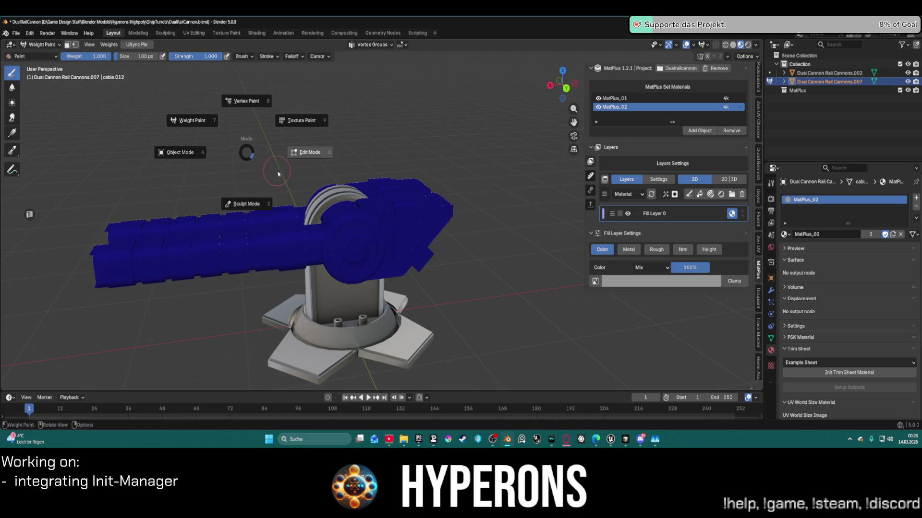
click(134, 154)
click(193, 33)
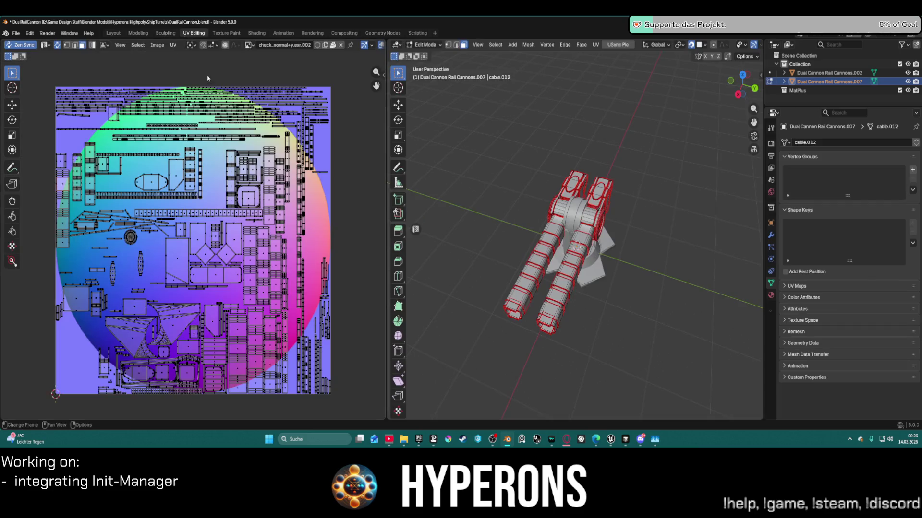
- Select all cannon faces and show the Zen UV tab in the UV editor sidebar
key(a)
middle_drag(414, 169, 476, 156)
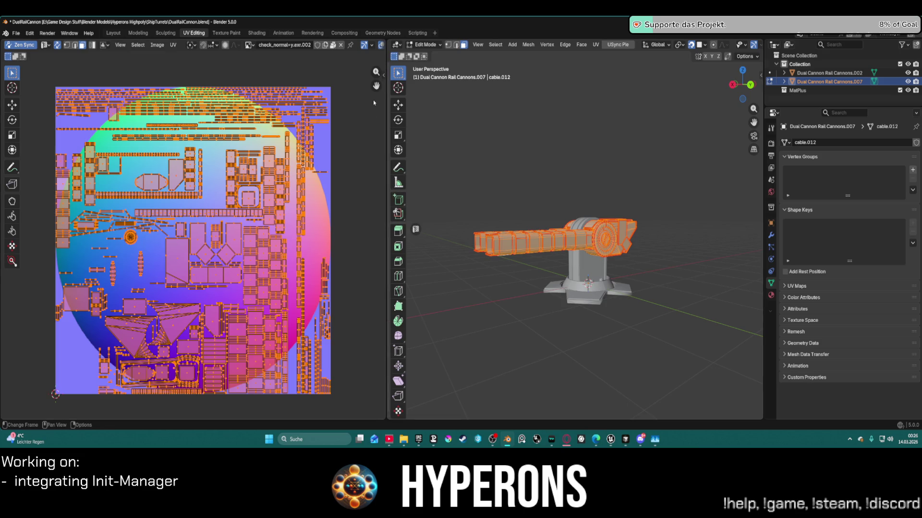
click(379, 73)
click(382, 133)
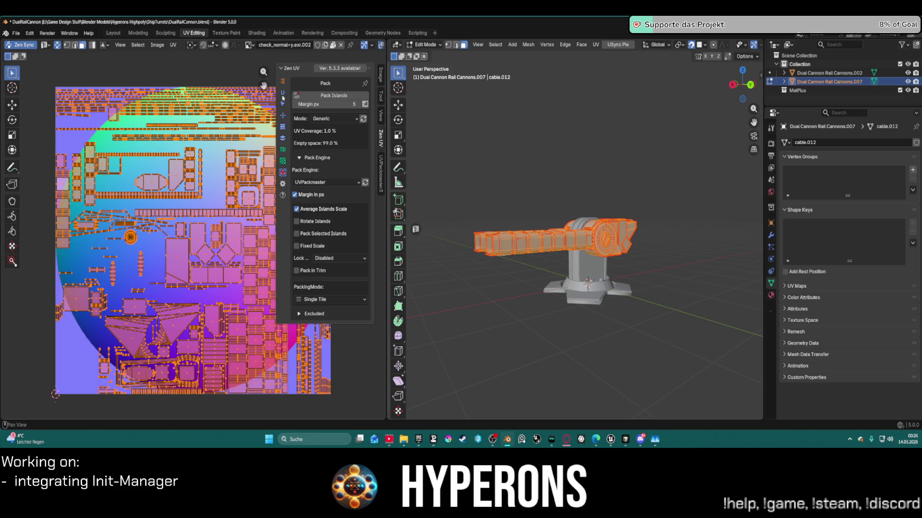
- Turn on Auto Detect Hard Edges and Use Texel Density, then Auto Unwrap the cannon
click(283, 93)
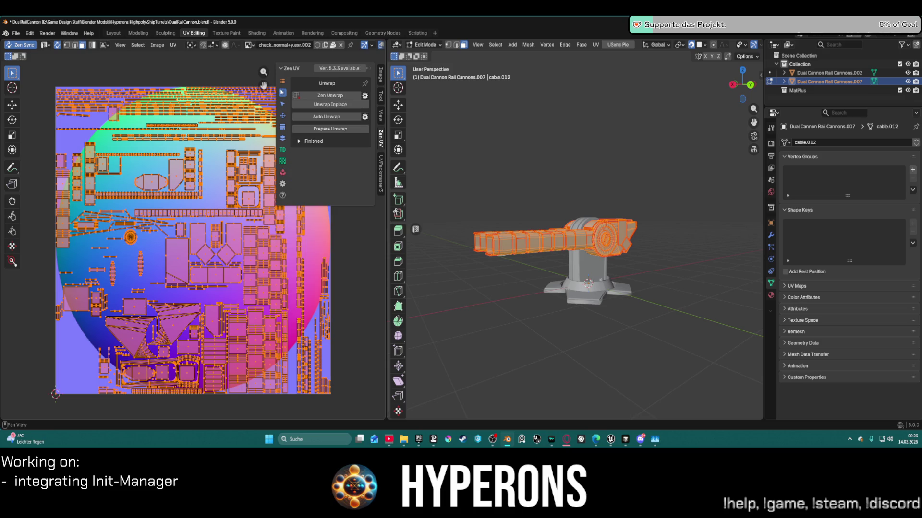
click(365, 116)
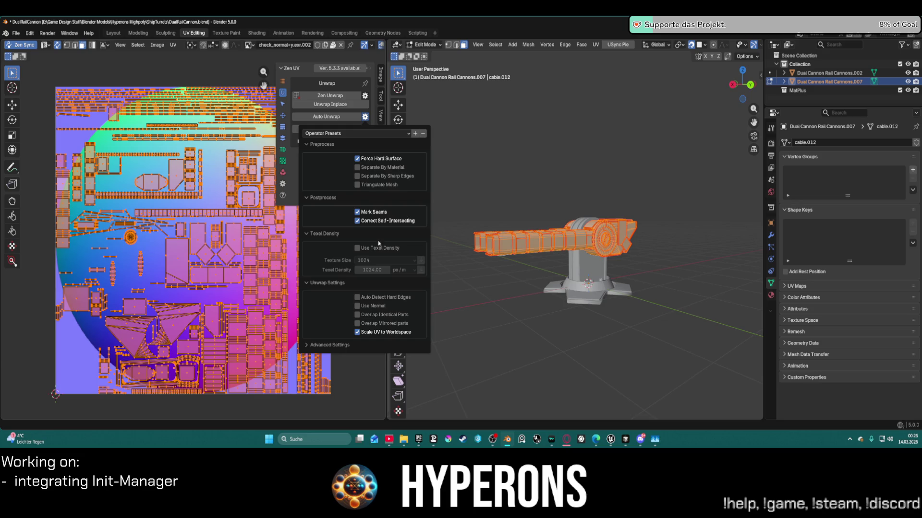
click(364, 297)
click(367, 248)
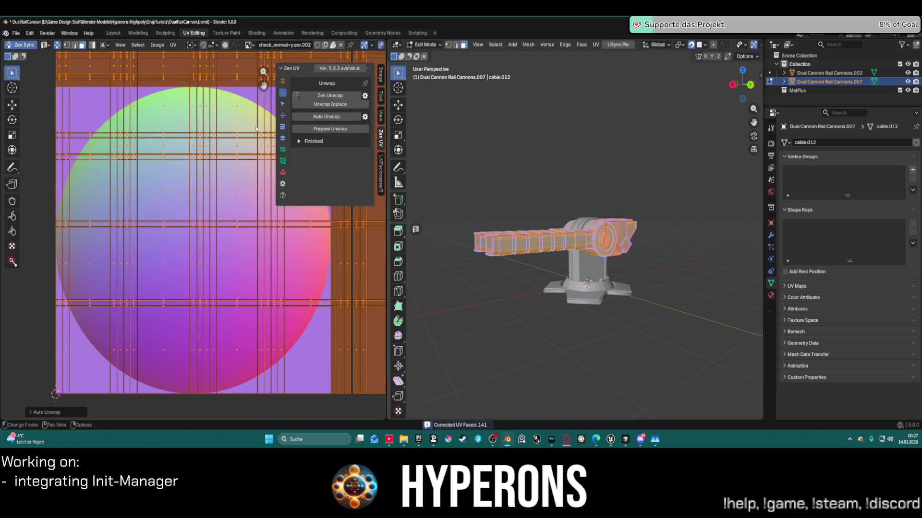
scroll(196, 151, down, 7)
scroll(210, 140, down, 4)
scroll(197, 192, up, 5)
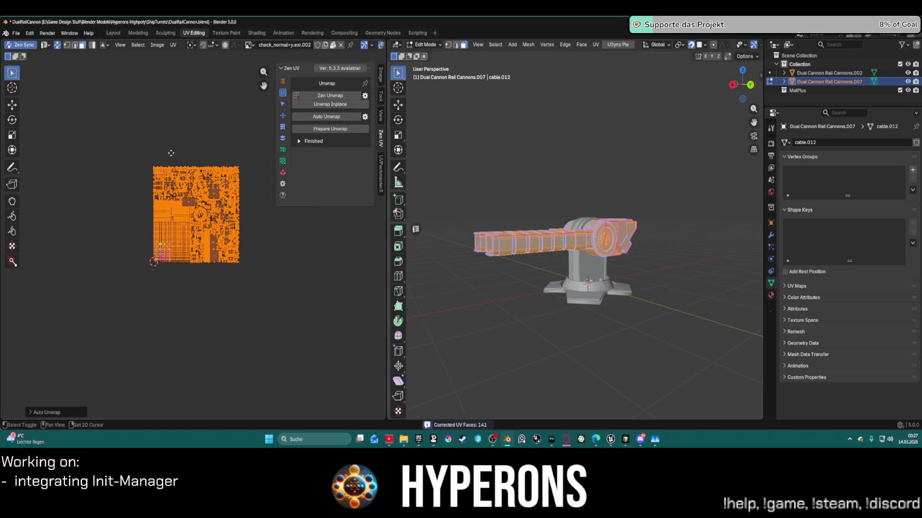
click(283, 151)
click(354, 137)
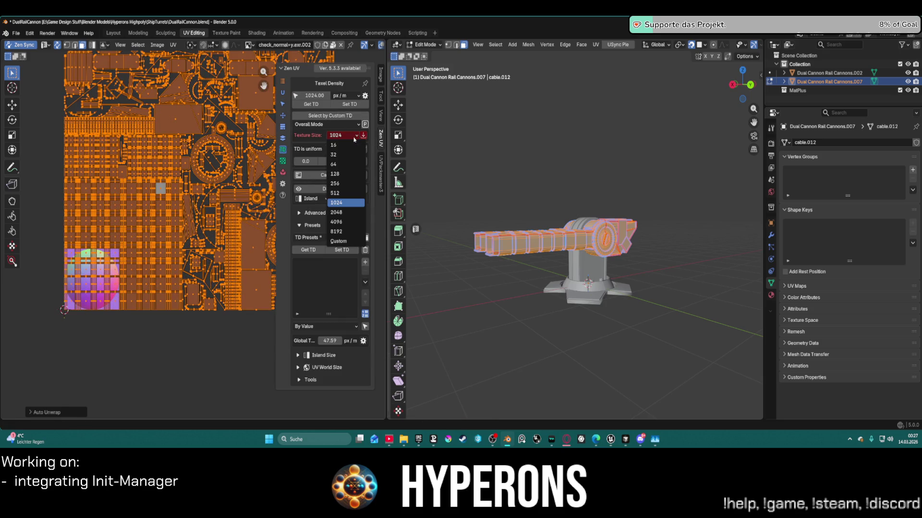
- Set Texture Size to 4096 and show the zen-color-4096x4096 checker on the cannon
click(346, 223)
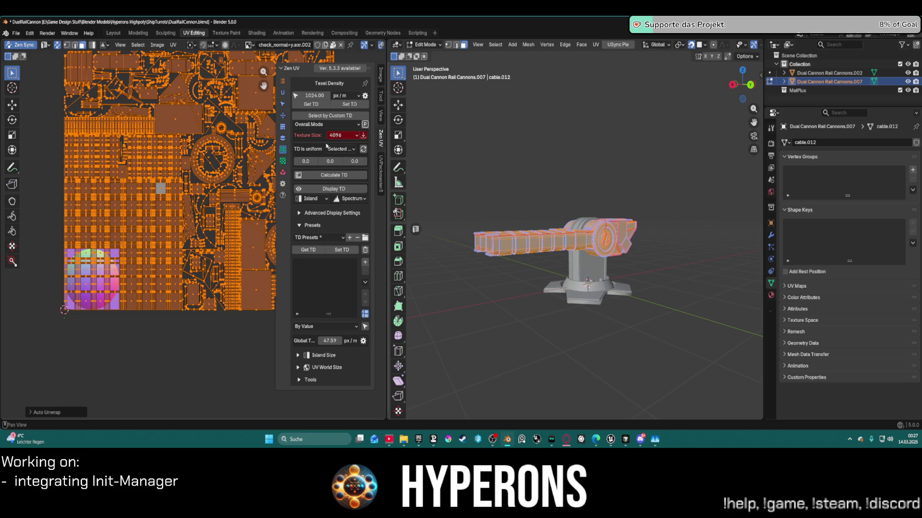
click(282, 162)
click(333, 108)
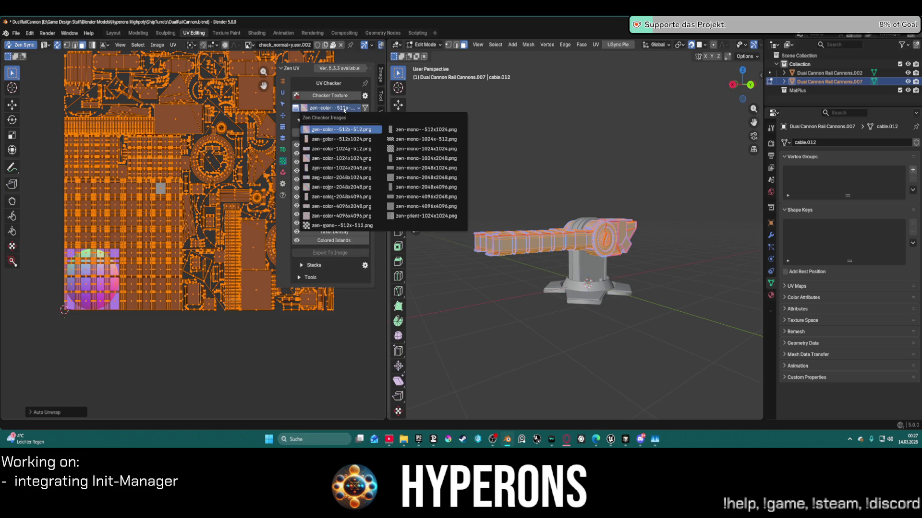
click(346, 216)
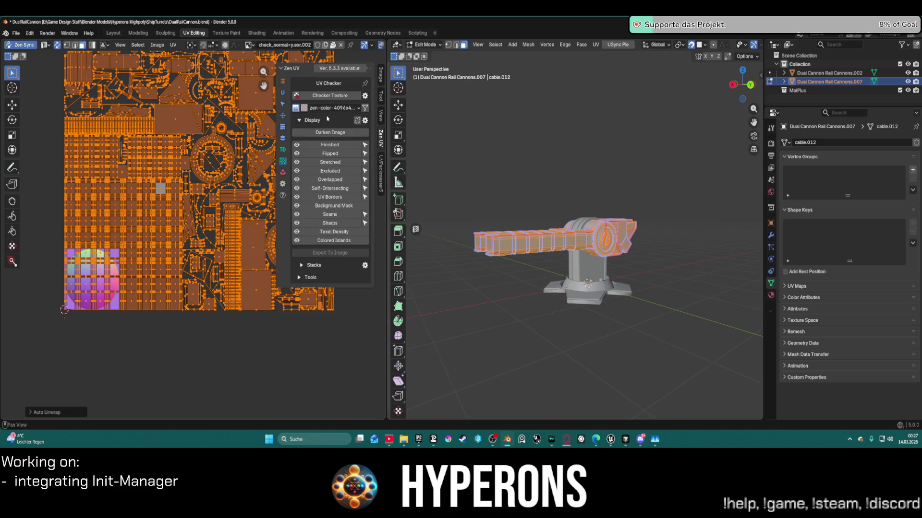
click(330, 96)
scroll(276, 160, down, 10)
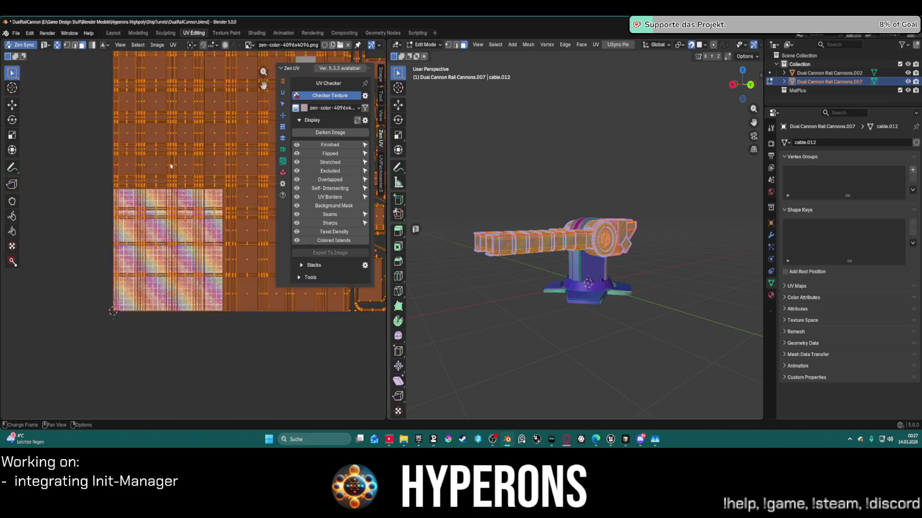
- Apply Set TD to give the islands 1024 px/m texel density
click(283, 150)
click(342, 106)
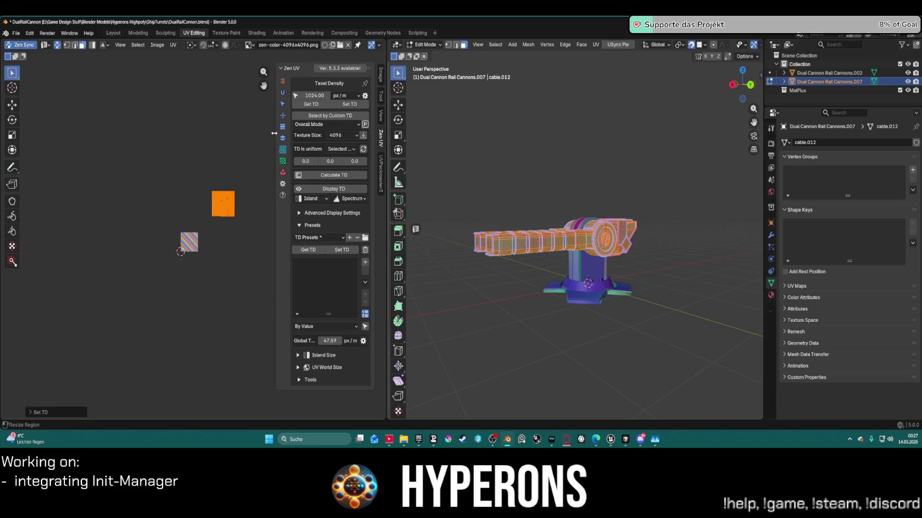
click(282, 173)
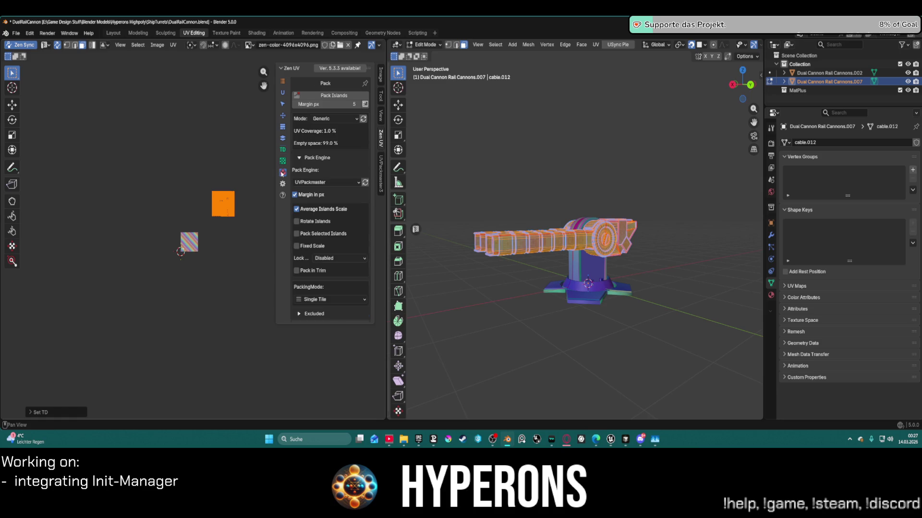
- Pack the cannon's UV islands, then Stack All matching islands
click(332, 96)
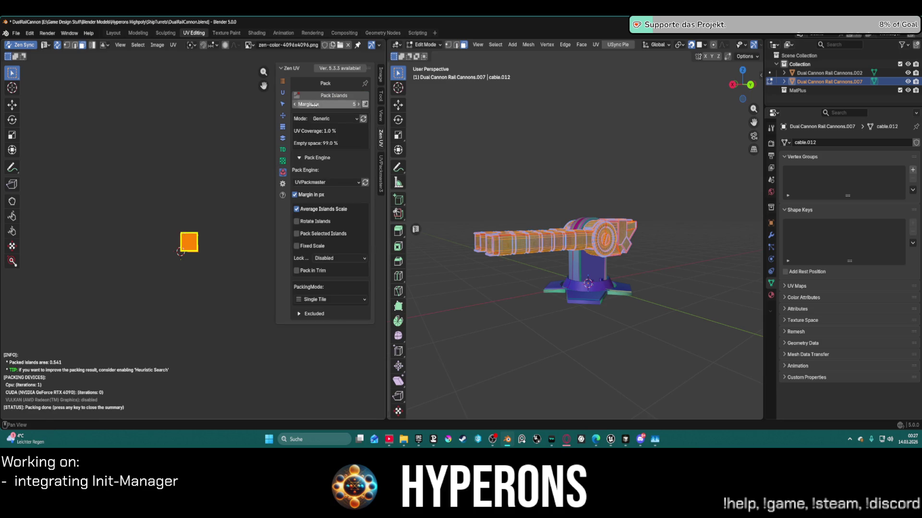
scroll(192, 237, up, 5)
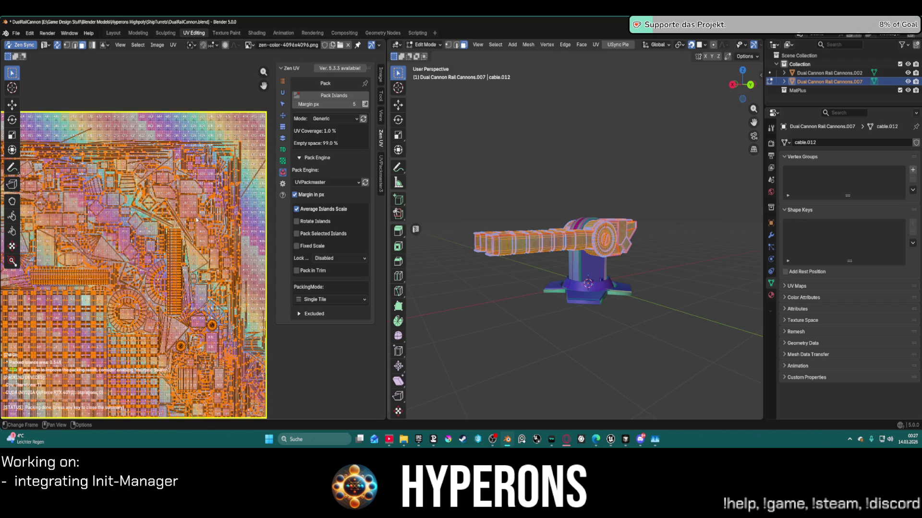
scroll(196, 216, down, 3)
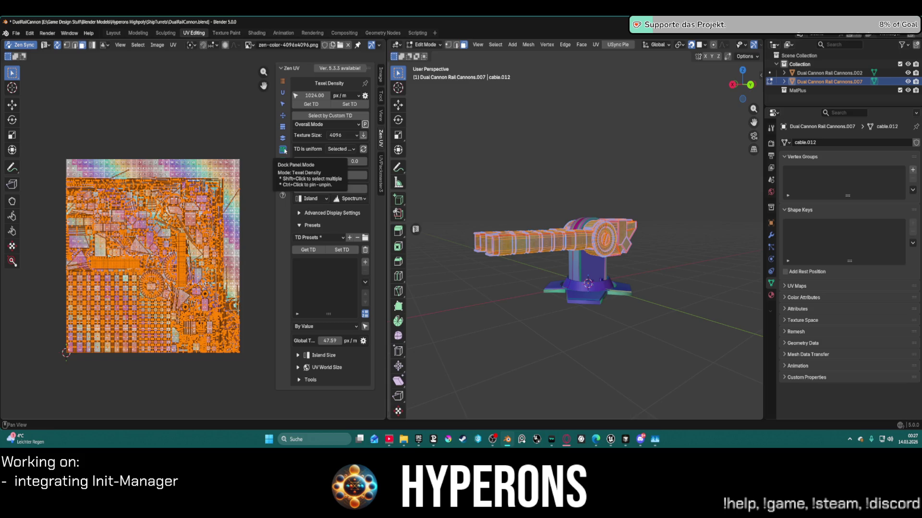
click(282, 141)
click(330, 96)
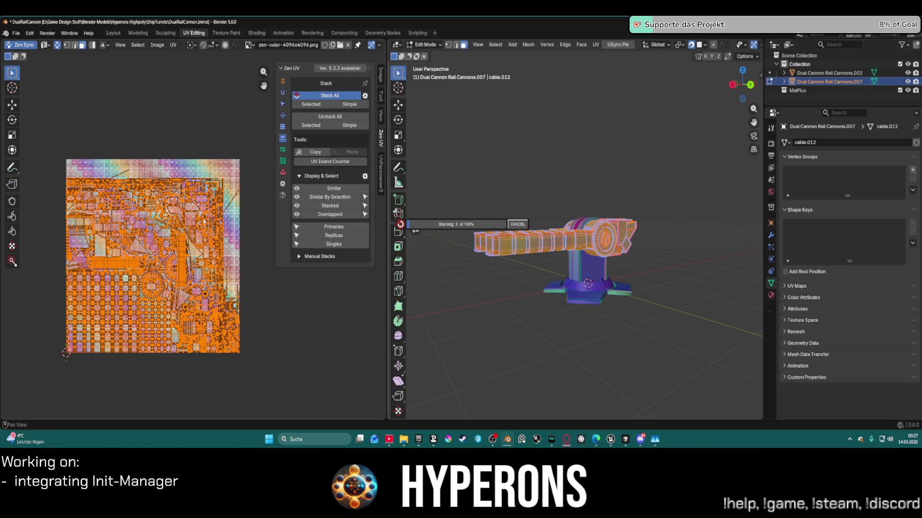
- Repack the UV islands and run Stack All again
click(282, 171)
click(333, 95)
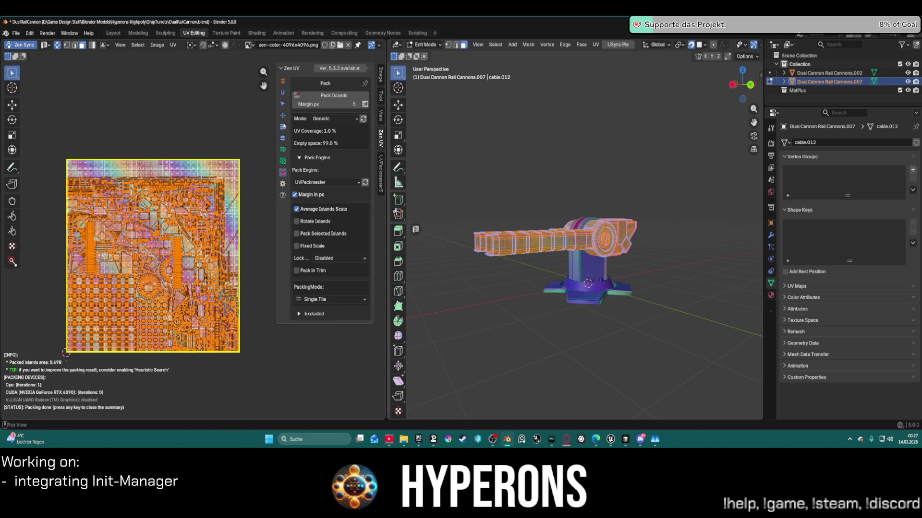
click(283, 139)
click(284, 139)
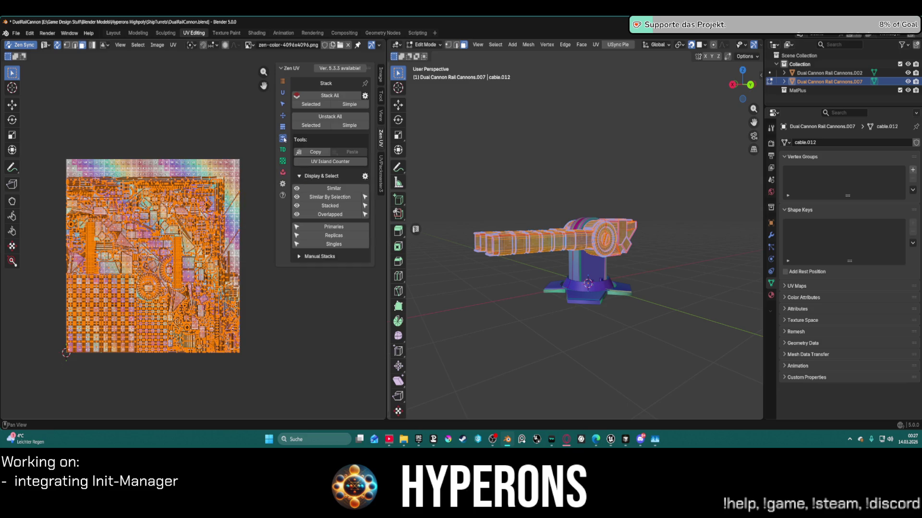
click(323, 96)
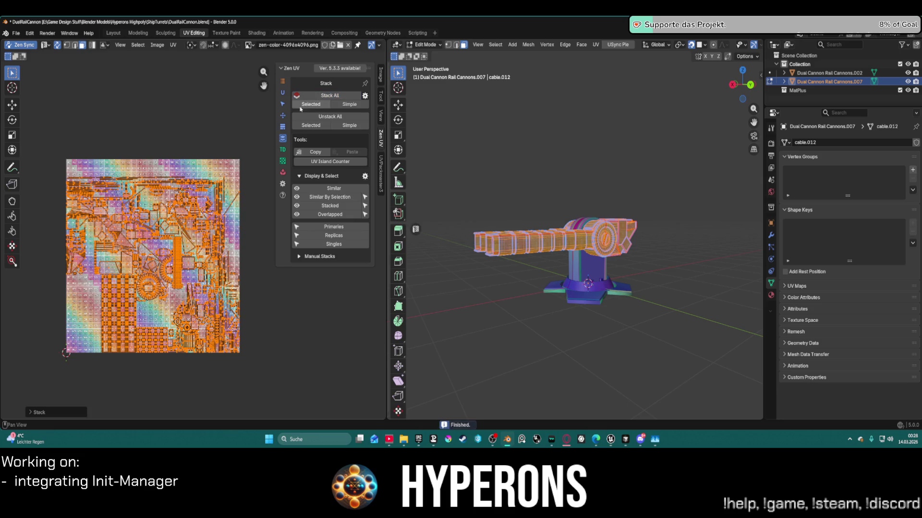
click(282, 118)
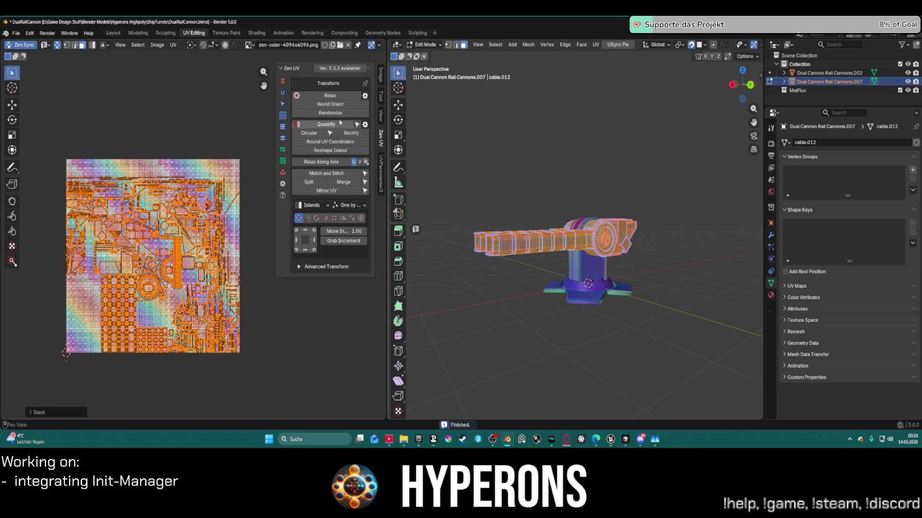
- World-orient the UV islands and inspect the cannon's end disc and barrels
click(331, 105)
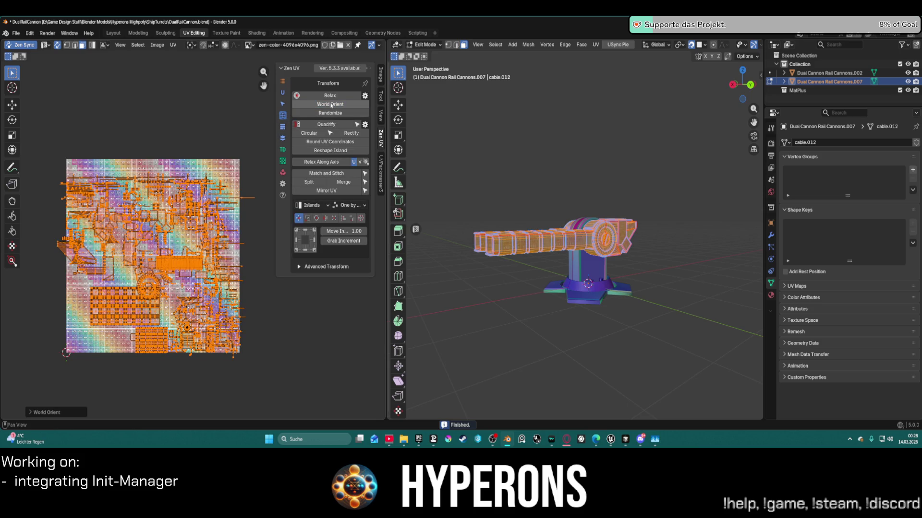
scroll(666, 244, up, 6)
mouse_move(667, 244)
middle_down()
mouse_move(547, 240)
mouse_move(481, 183)
mouse_move(505, 153)
middle_up()
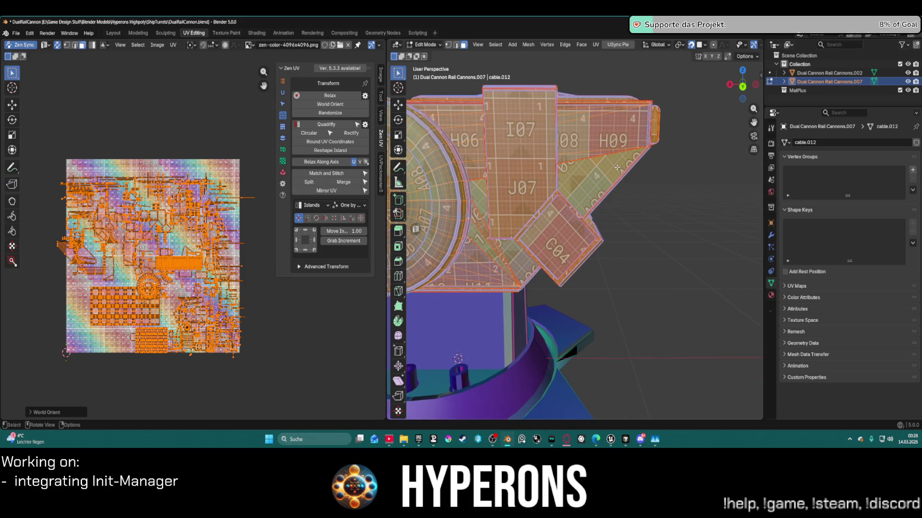
shift+middle_drag(584, 168, 678, 151)
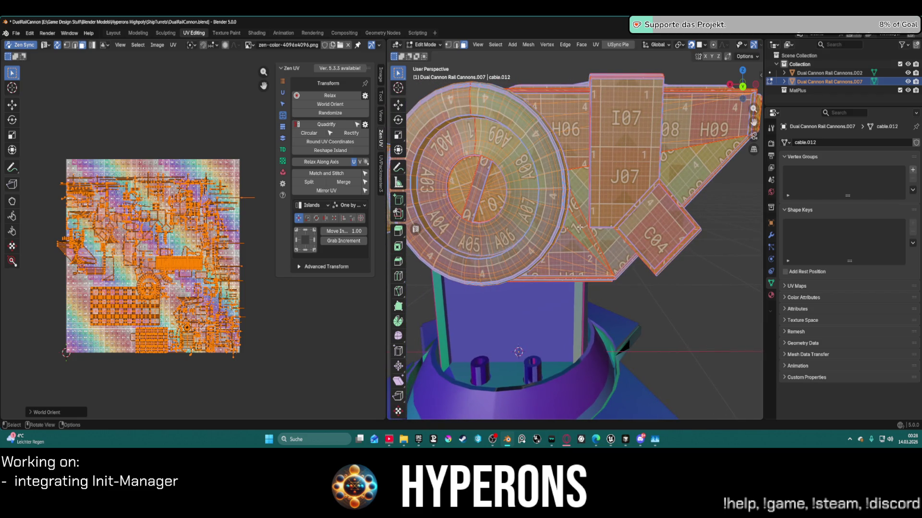
mouse_move(577, 241)
middle_down()
mouse_move(586, 263)
mouse_move(713, 228)
mouse_move(730, 248)
mouse_move(739, 221)
mouse_move(506, 142)
mouse_move(511, 195)
mouse_move(479, 188)
mouse_move(486, 178)
mouse_move(475, 173)
middle_up()
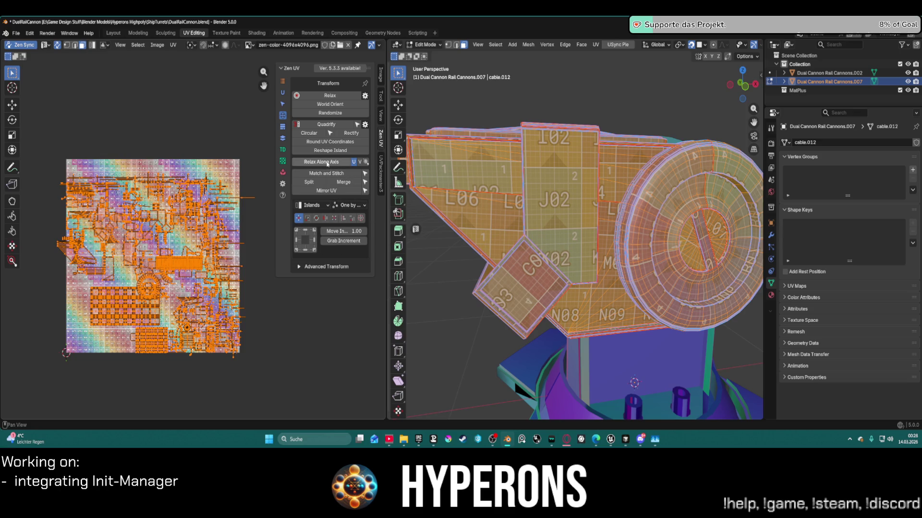
- Try Relax Along Axis, then align all islands to the horizontal centre
click(327, 163)
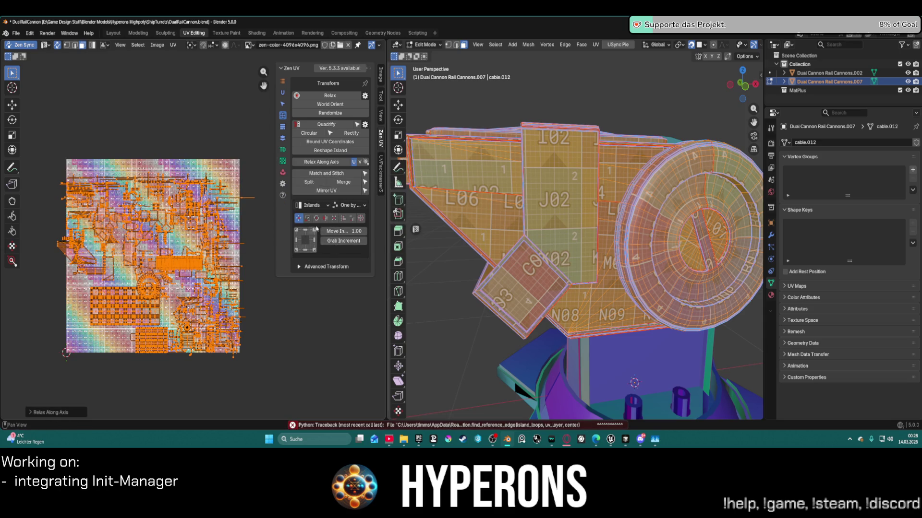
click(343, 218)
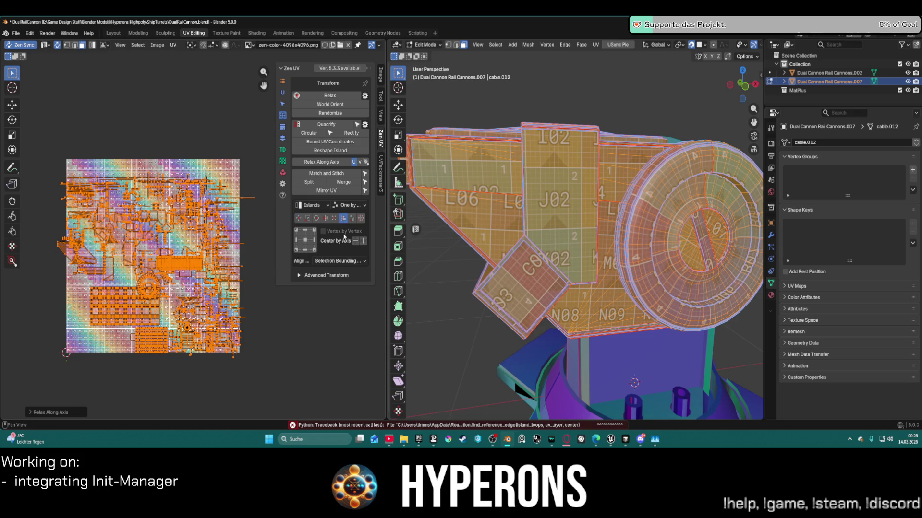
click(355, 241)
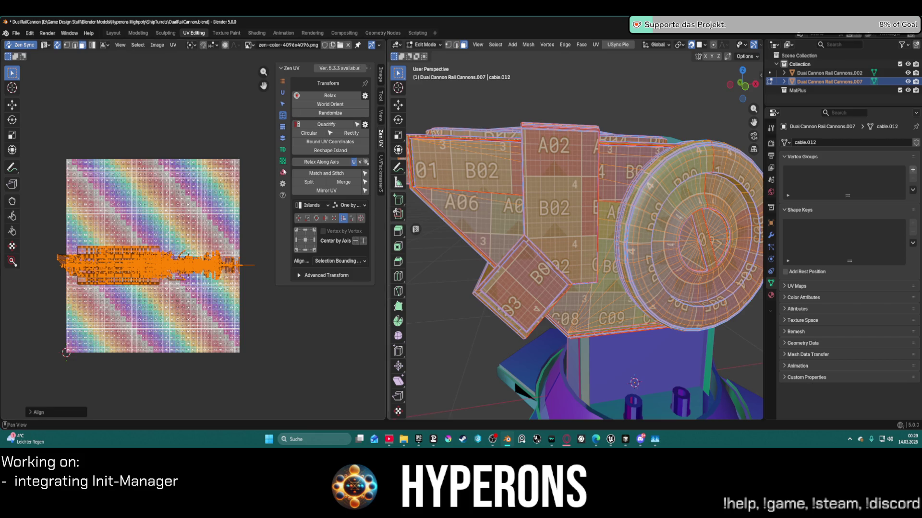
- Repack the islands with UVPackmaster, then attempt Relax, which fails with a zero-length vector error
click(283, 172)
click(332, 96)
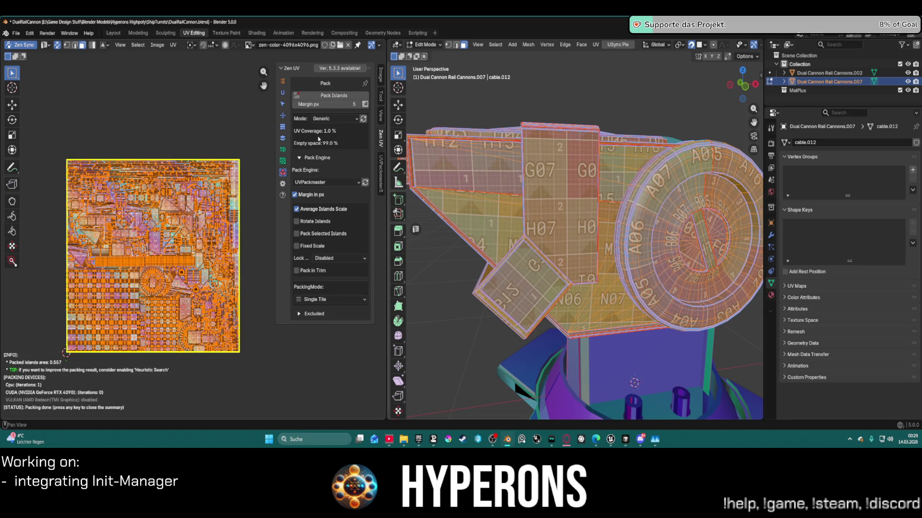
middle_drag(552, 288, 638, 301)
scroll(638, 300, up, 3)
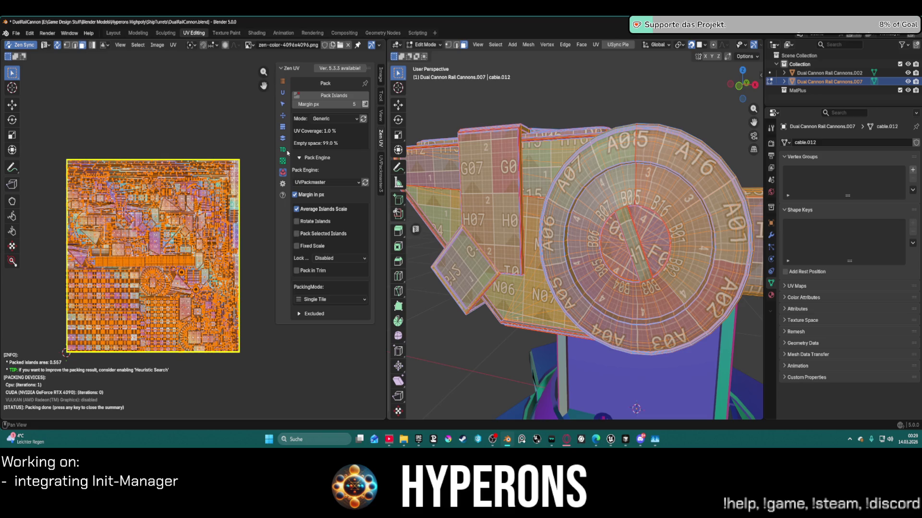
click(284, 116)
click(344, 97)
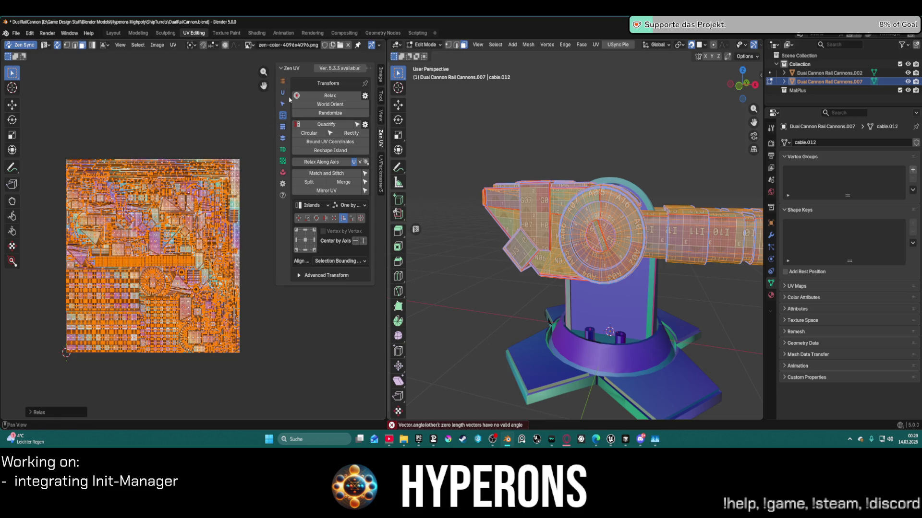
- Cancel Prepare Unwrap and tick Overlap Identical Parts in Auto Unwrap's settings
click(283, 92)
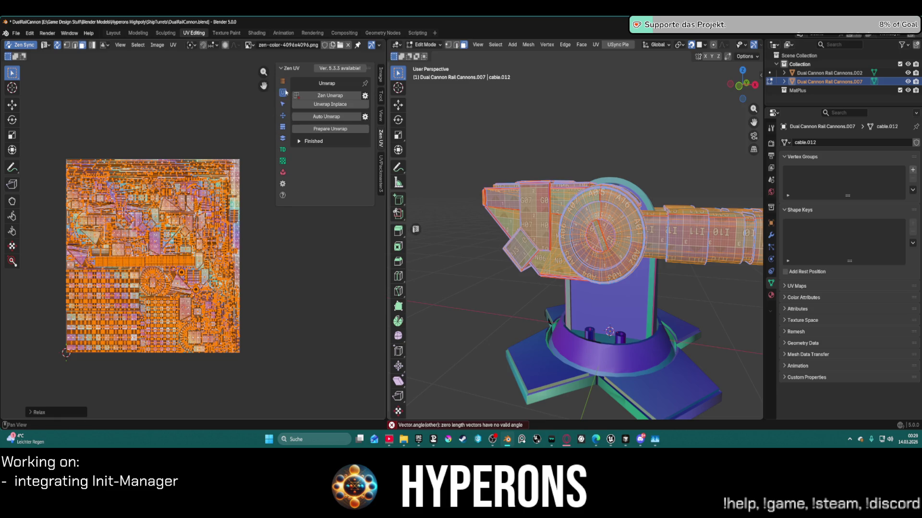
click(337, 130)
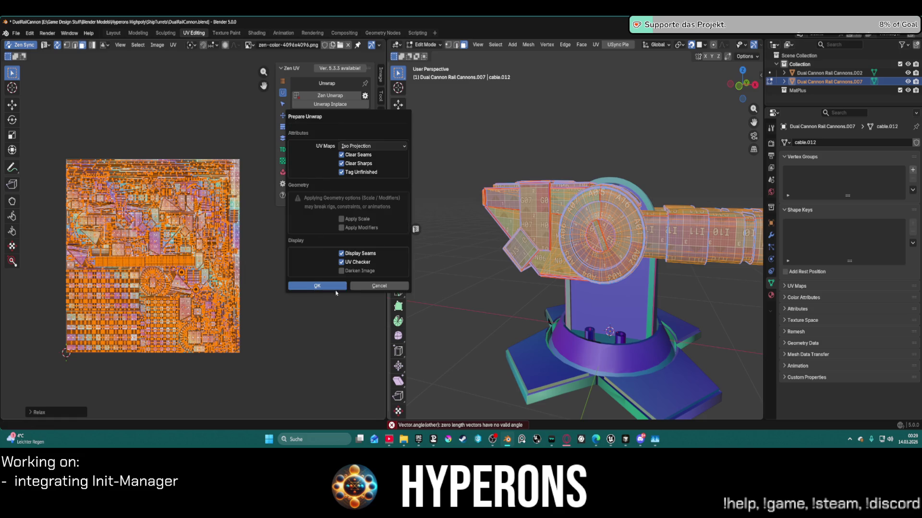
click(378, 286)
click(375, 287)
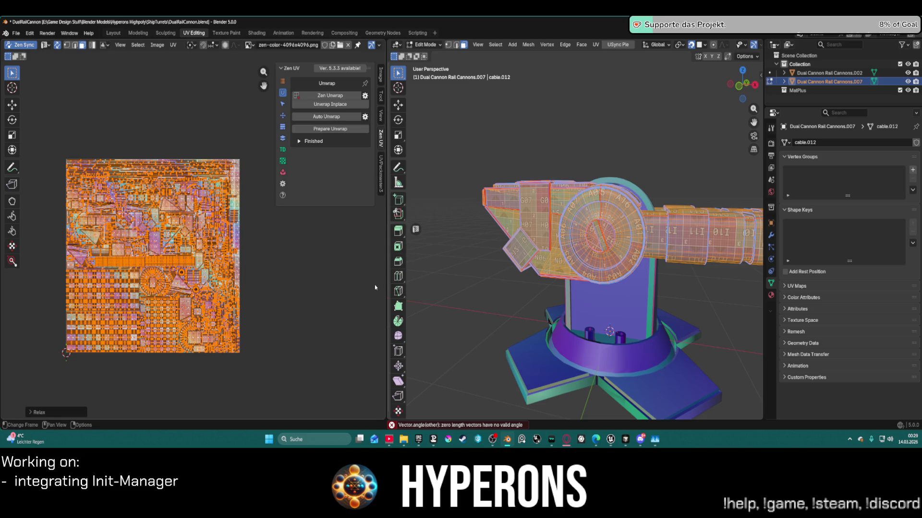
click(365, 117)
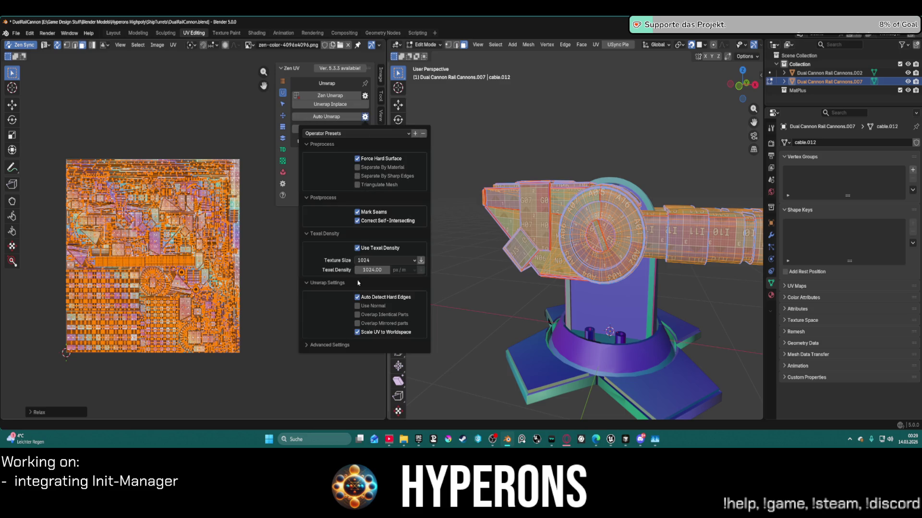
click(359, 318)
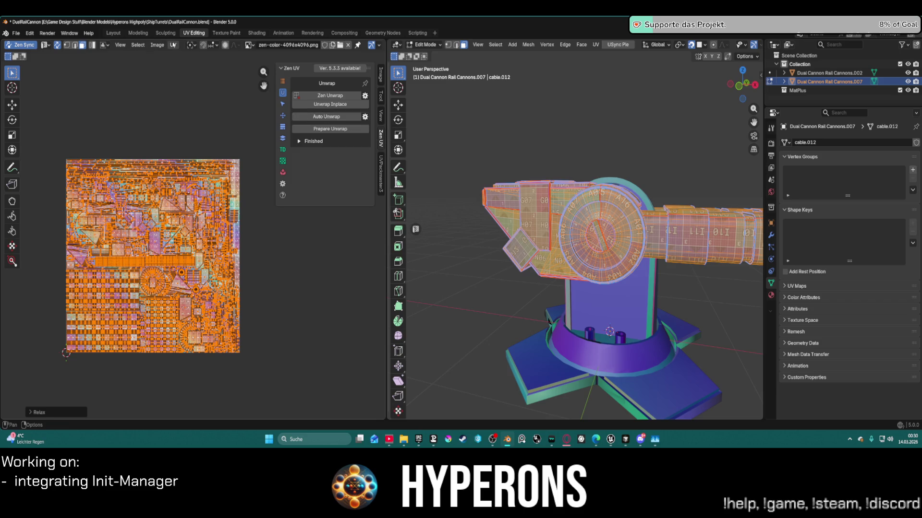
click(173, 45)
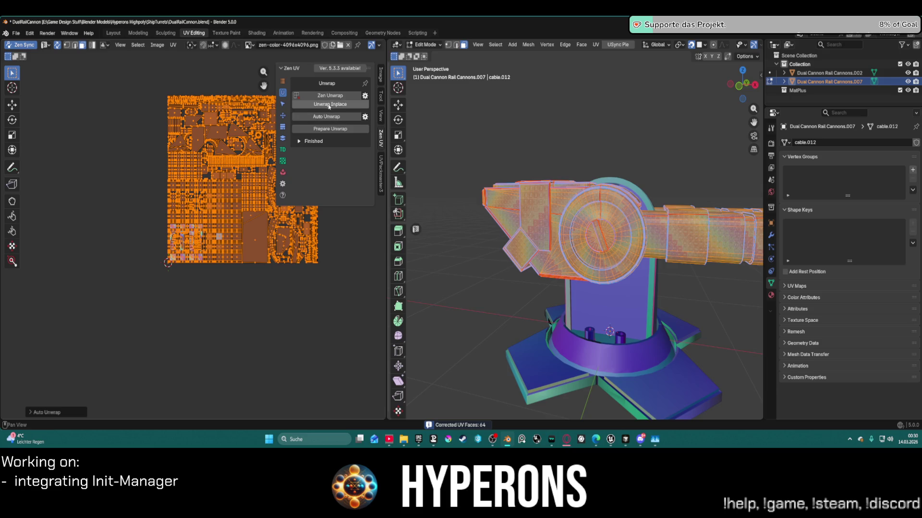
- Apply Set TD for 1024 px/m texel density on the new islands
click(282, 151)
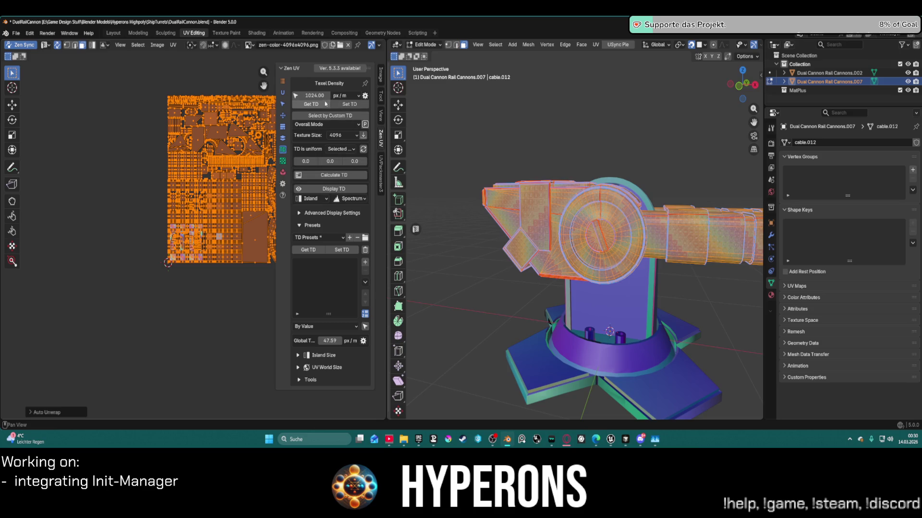
click(339, 105)
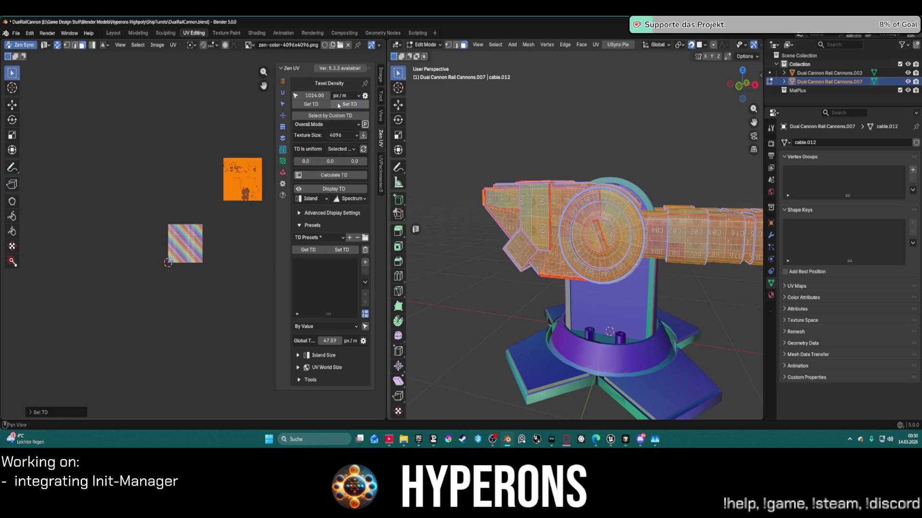
scroll(245, 192, up, 6)
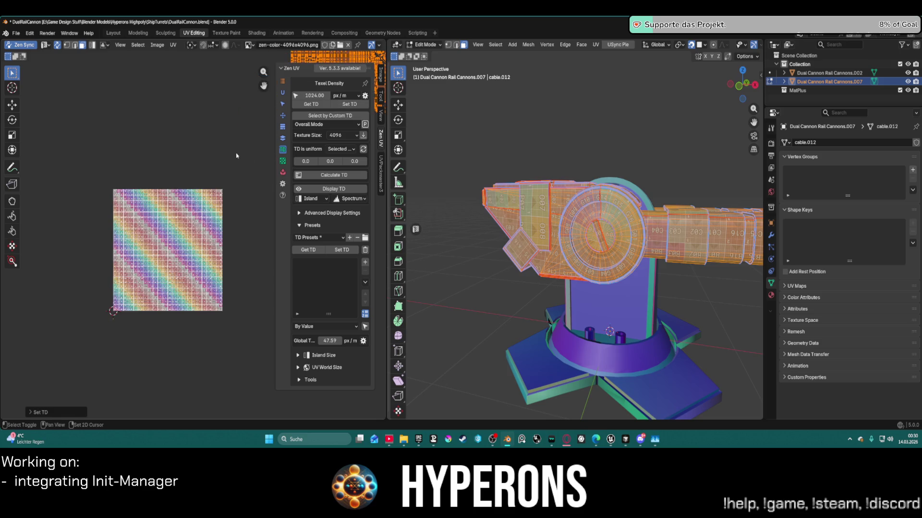
scroll(214, 124, down, 4)
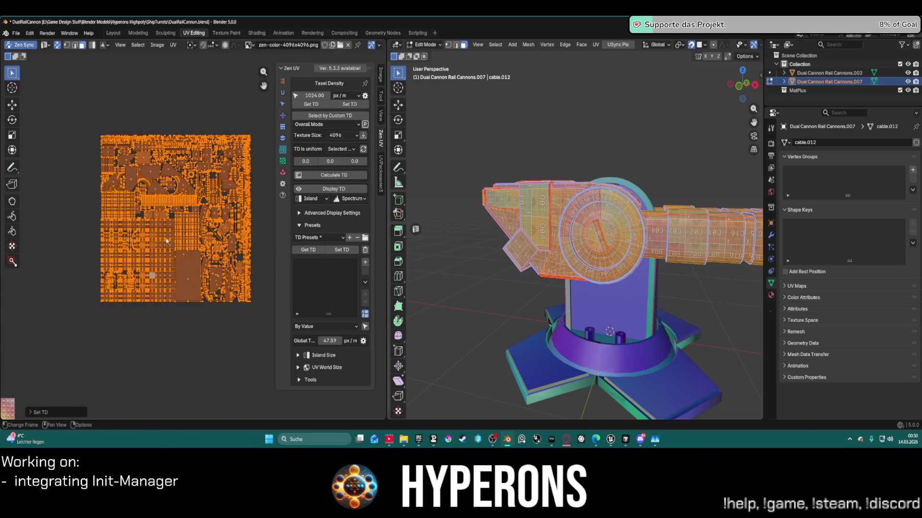
scroll(188, 227, down, 1)
scroll(187, 225, up, 6)
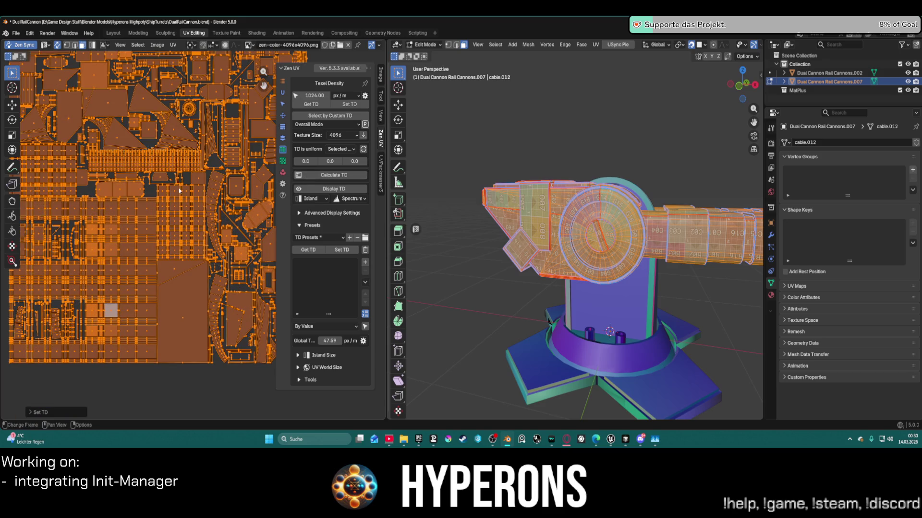
- World Orient the UV islands and Quadrify them into rectangular grids
click(282, 115)
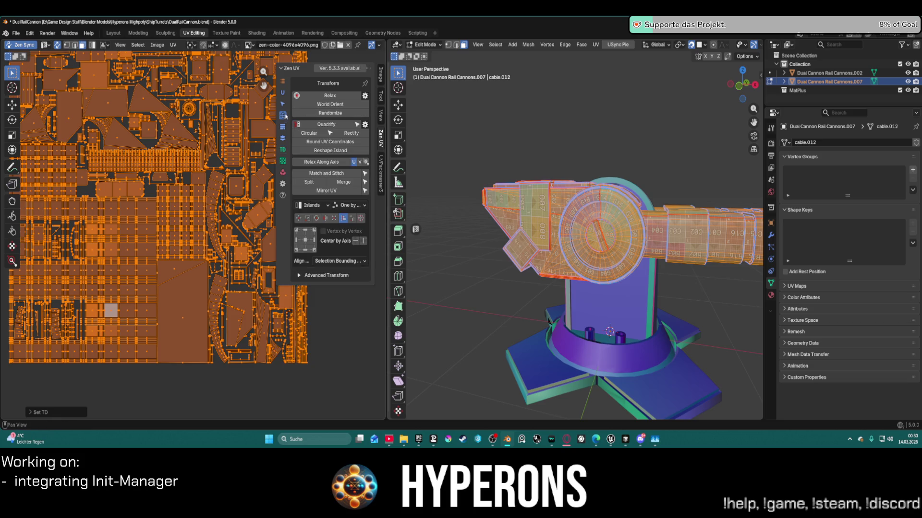
click(325, 107)
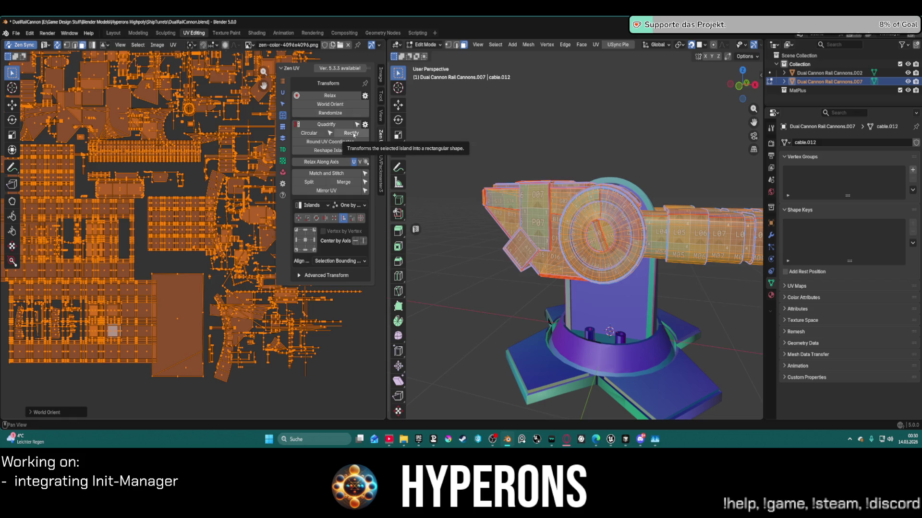
click(347, 126)
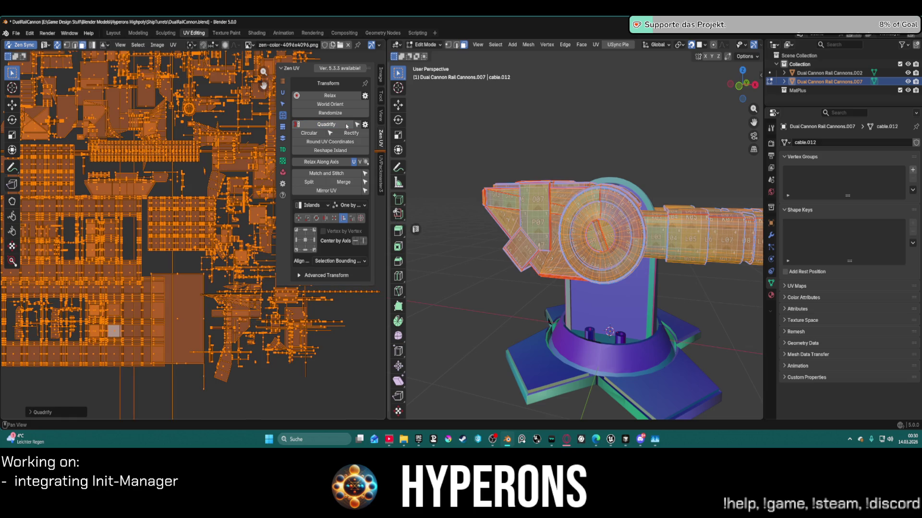
click(283, 161)
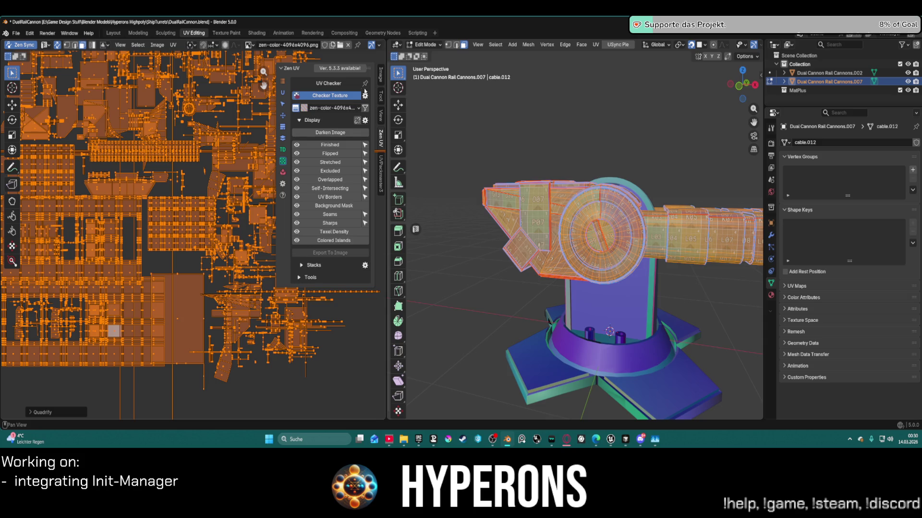
- Pack the cannon's UV islands into the tile and inspect the checker texture
click(283, 171)
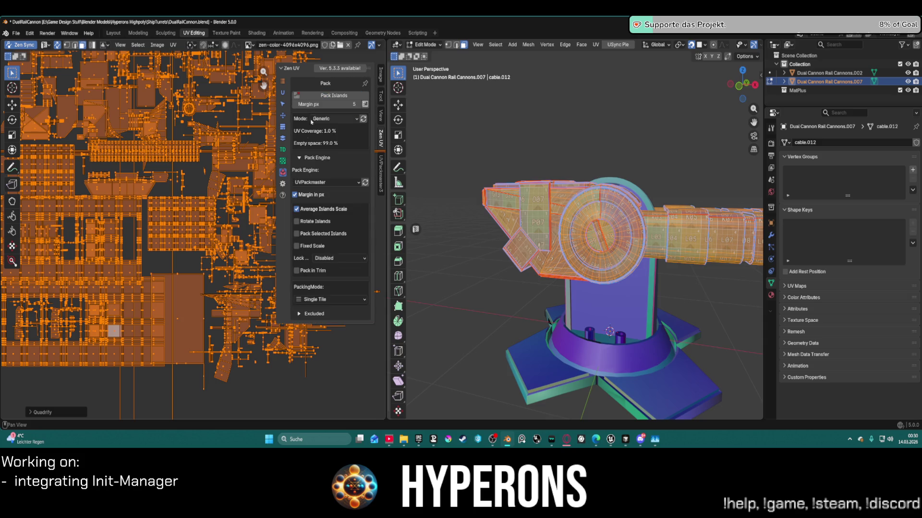
click(323, 96)
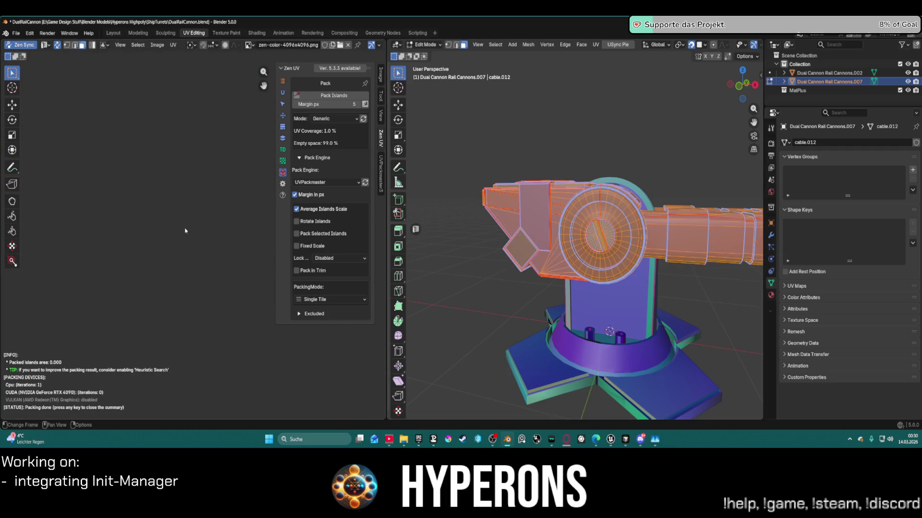
scroll(181, 239, down, 5)
mouse_move(146, 280)
middle_down()
mouse_move(172, 224)
mouse_move(143, 202)
middle_up()
scroll(143, 201, up, 8)
scroll(142, 200, down, 1)
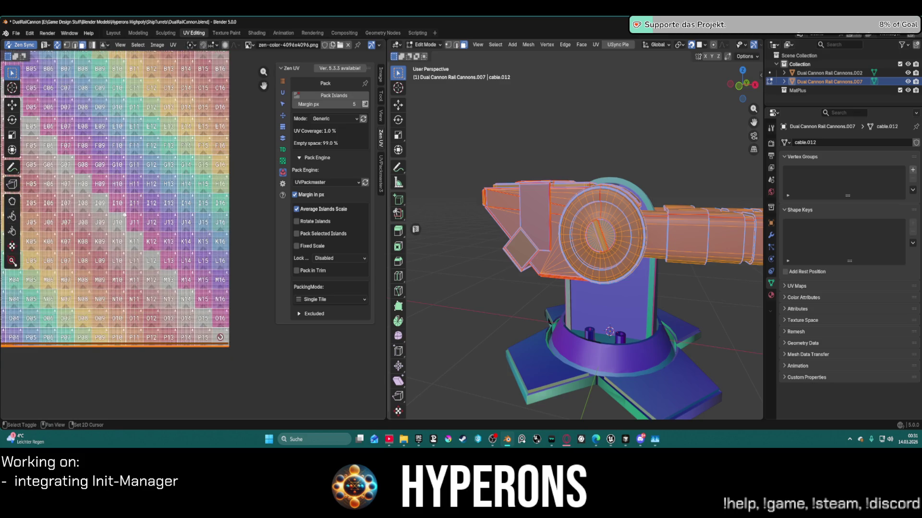
ctrl+scroll(141, 200, right, 2)
shift+scroll(204, 202, down, 2)
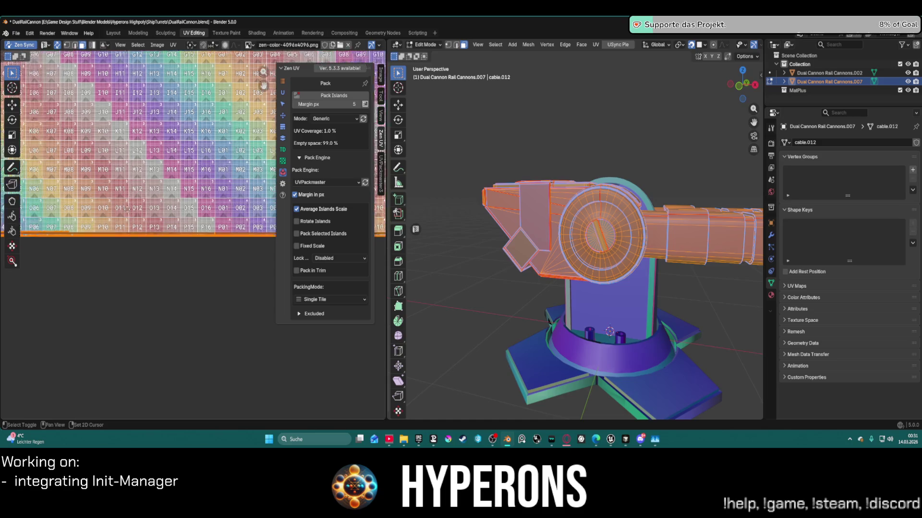
scroll(204, 202, down, 1)
scroll(173, 168, up, 6)
scroll(152, 142, down, 1)
scroll(179, 160, up, 4)
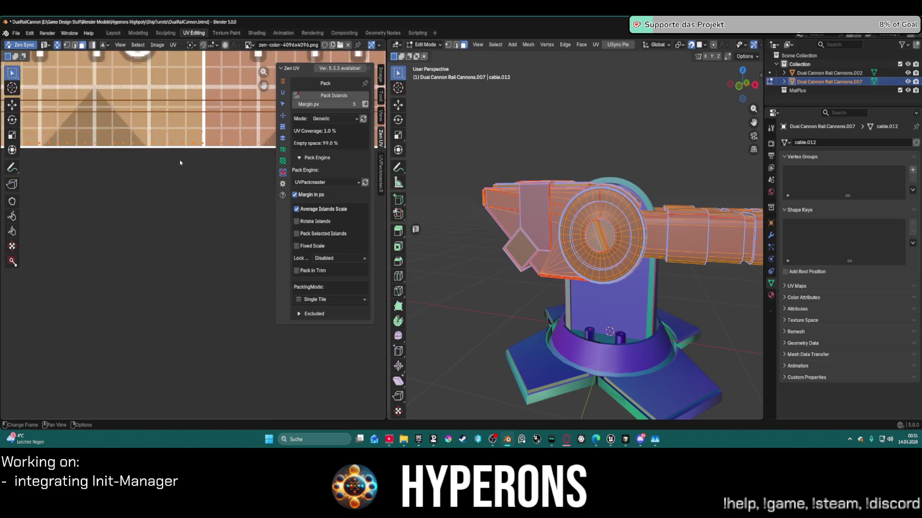
- Review the texel density settings while orbiting in to the cannon barrel
click(283, 150)
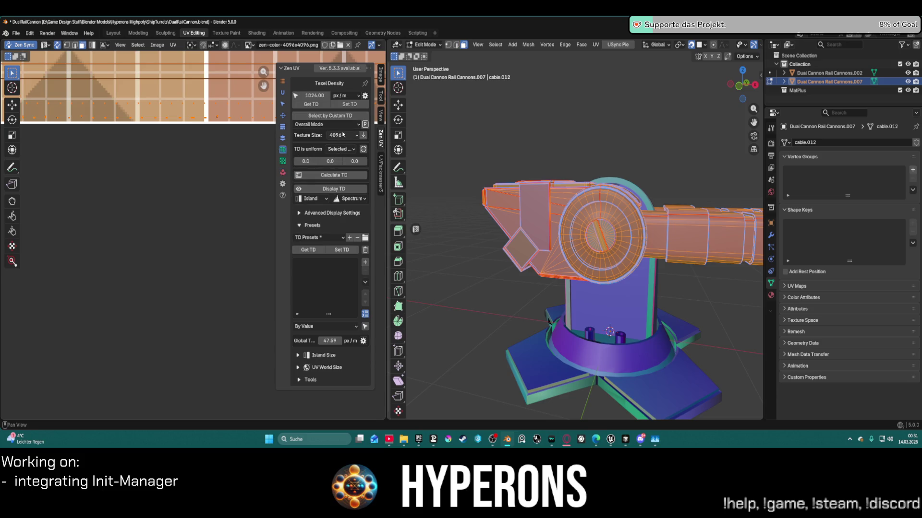
scroll(558, 209, up, 8)
scroll(559, 209, down, 8)
middle_drag(558, 209, 639, 198)
scroll(640, 198, up, 3)
middle_drag(583, 216, 454, 163)
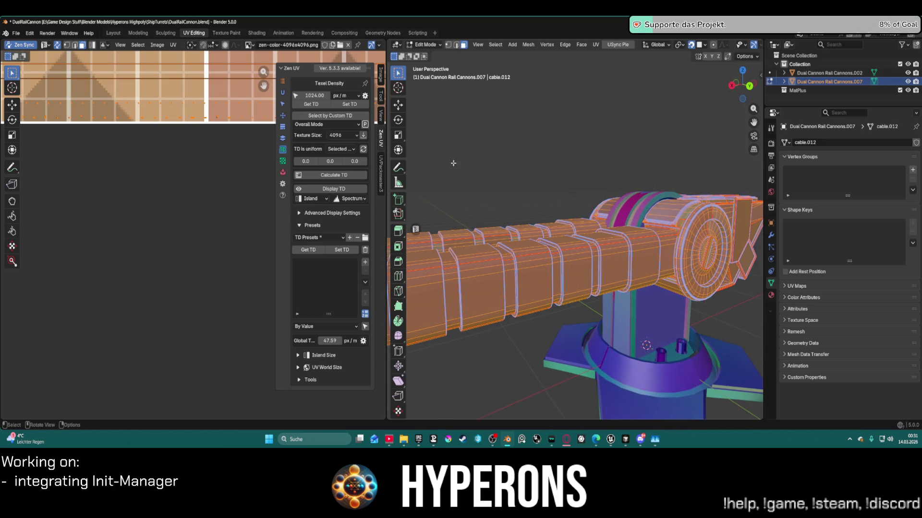
- Keep UVPackmaster as the Pack Engine and bring up the Unwrap options
click(283, 173)
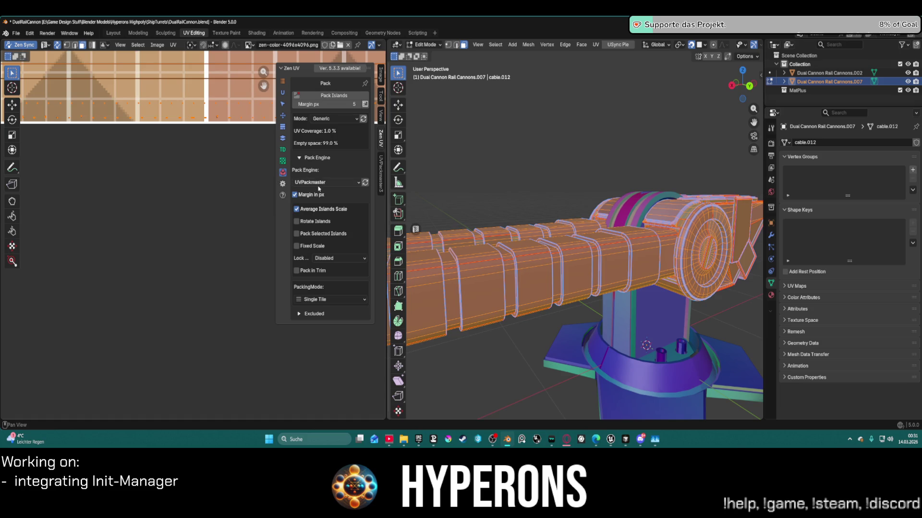
click(330, 184)
click(327, 213)
click(283, 93)
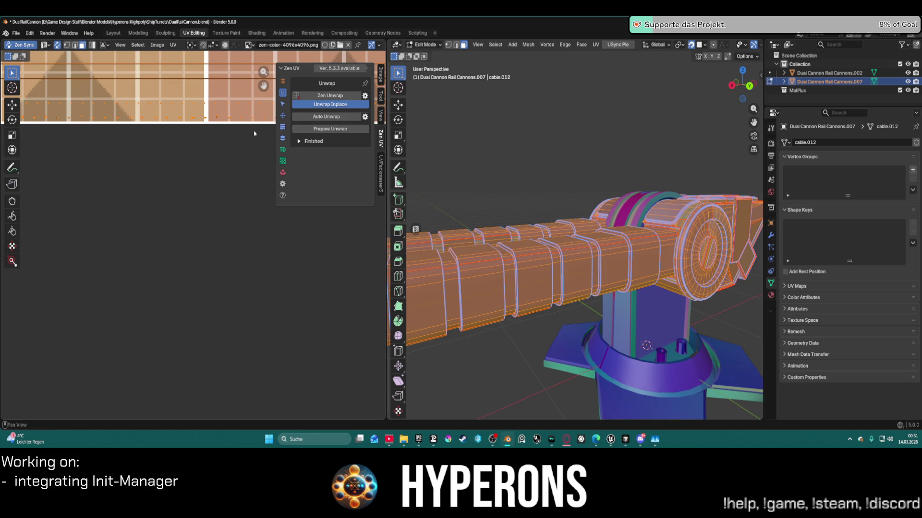
- Auto Unwrap the cannon part and view its round end cap
click(340, 117)
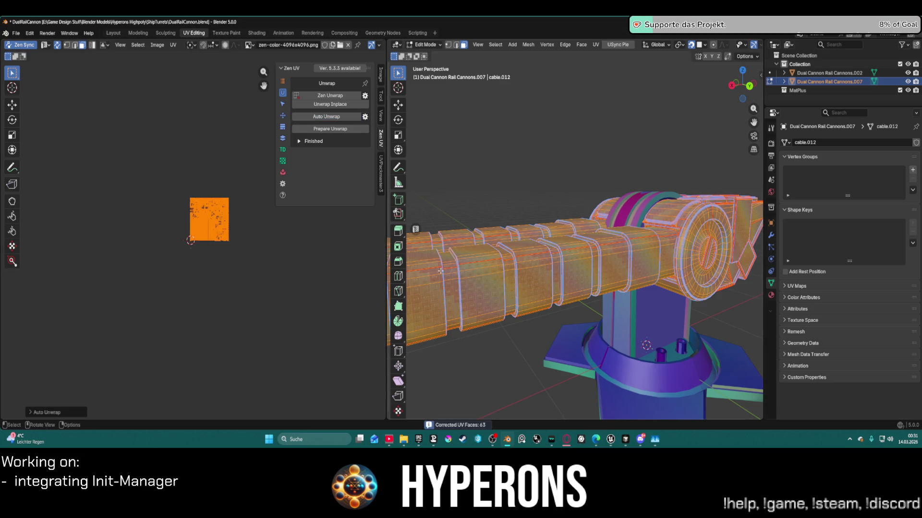
scroll(687, 272, up, 4)
middle_drag(687, 273, 632, 201)
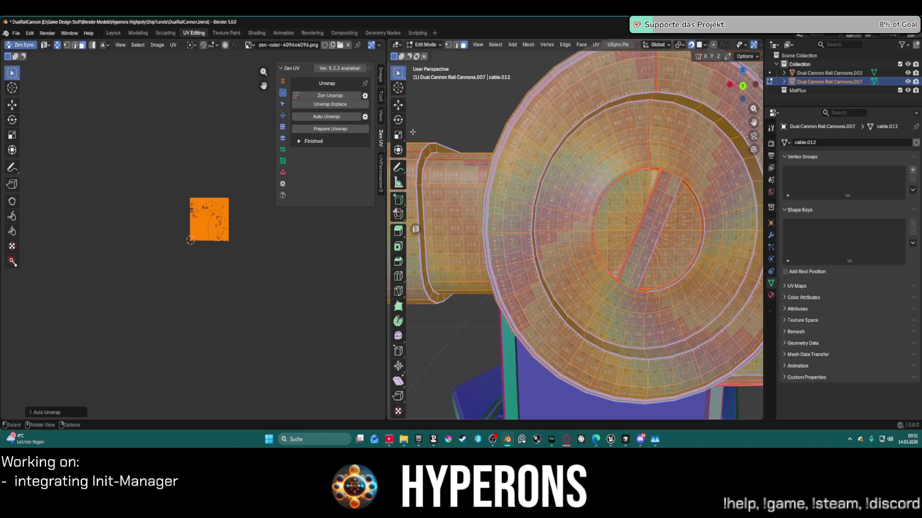
- Set texel density to 1024 px/m, then turn off Average Islands Scale in Pack
click(283, 149)
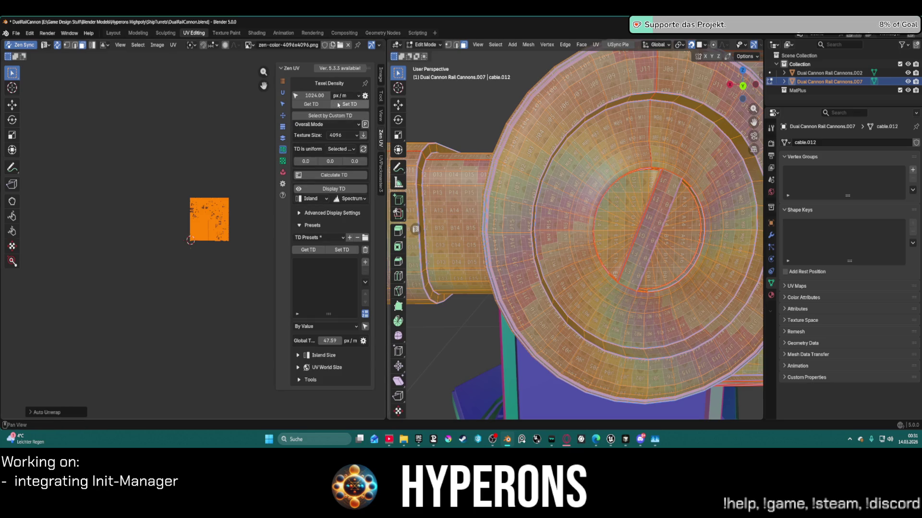
click(348, 106)
drag(205, 221, 219, 207)
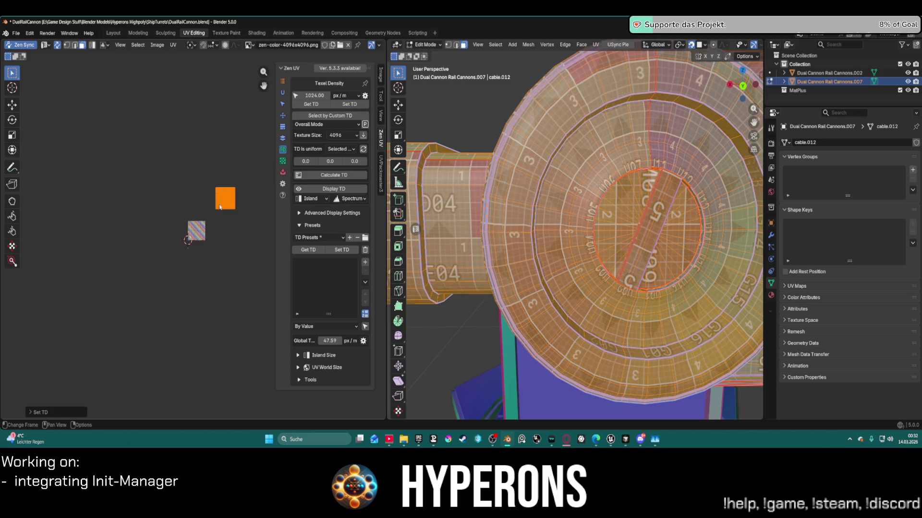
scroll(220, 208, up, 1)
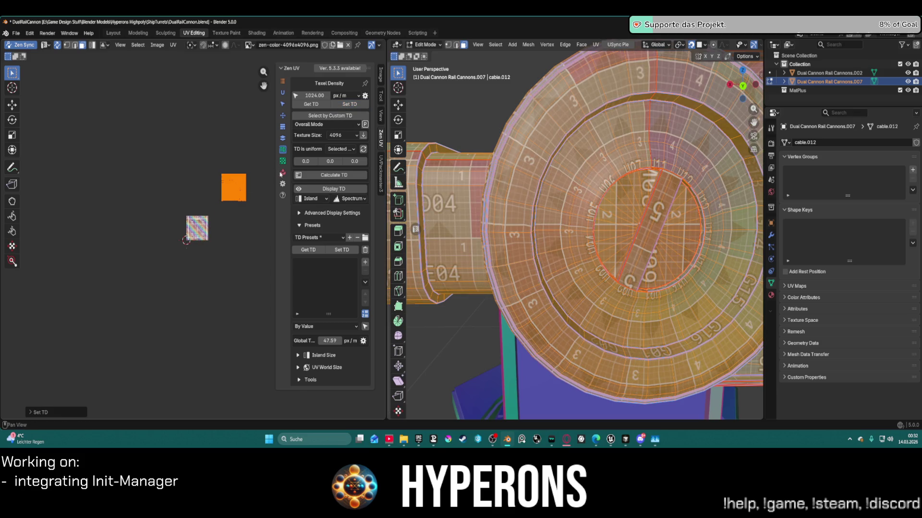
click(282, 173)
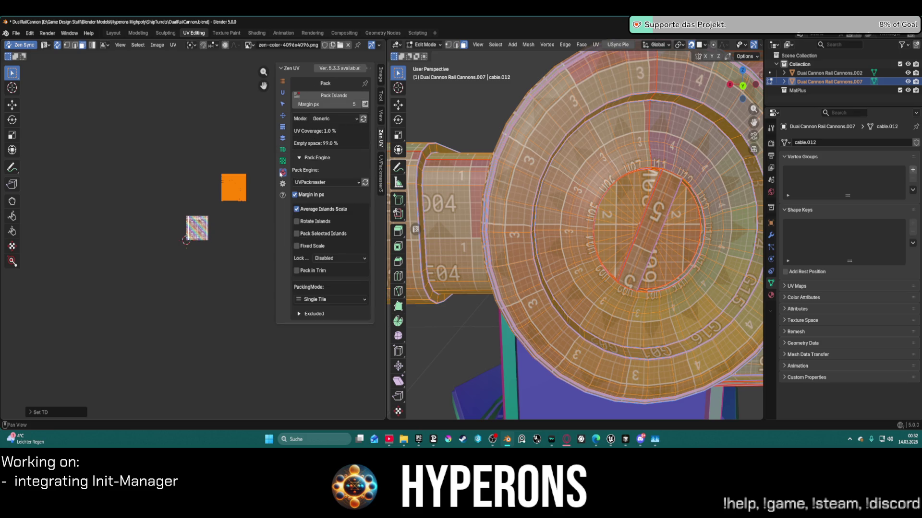
click(297, 210)
- Set the Pack Lock Overlap option to Any Part
click(330, 259)
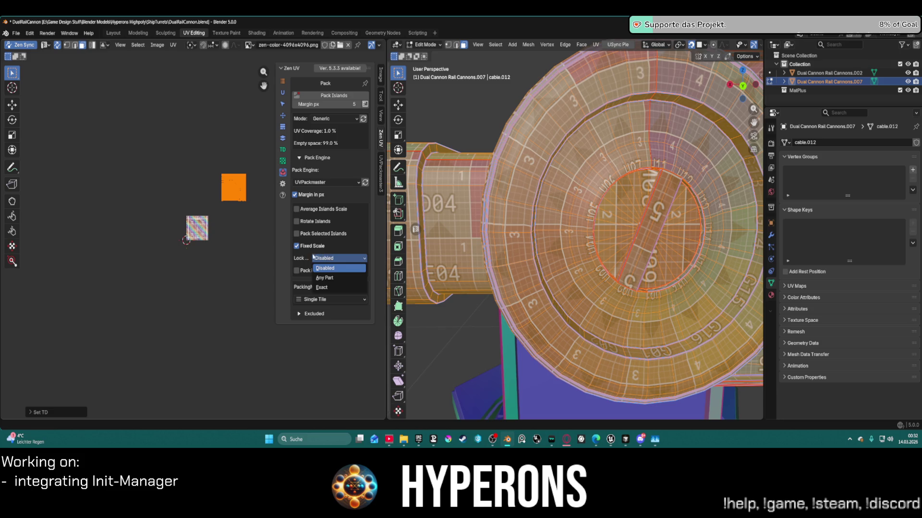
click(298, 261)
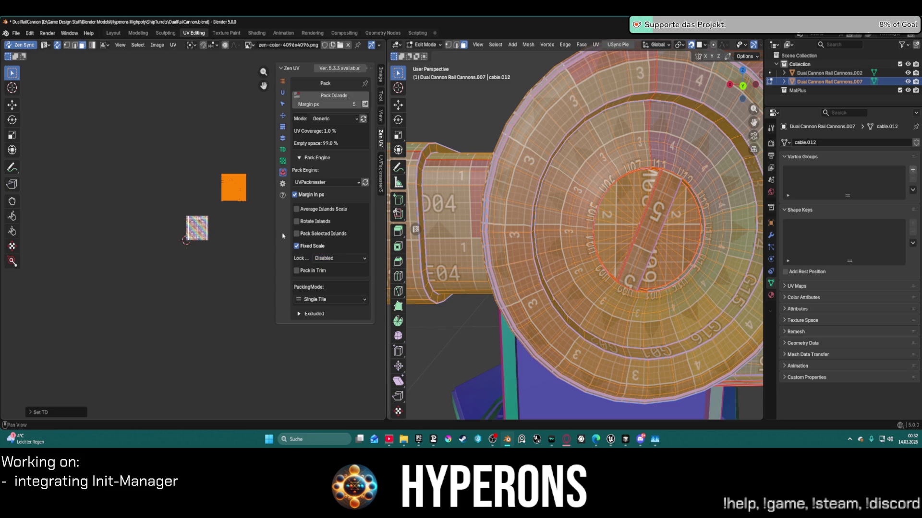
mouse_move(277, 206)
mouse_down()
mouse_move(126, 206)
mouse_move(276, 205)
mouse_up()
click(339, 259)
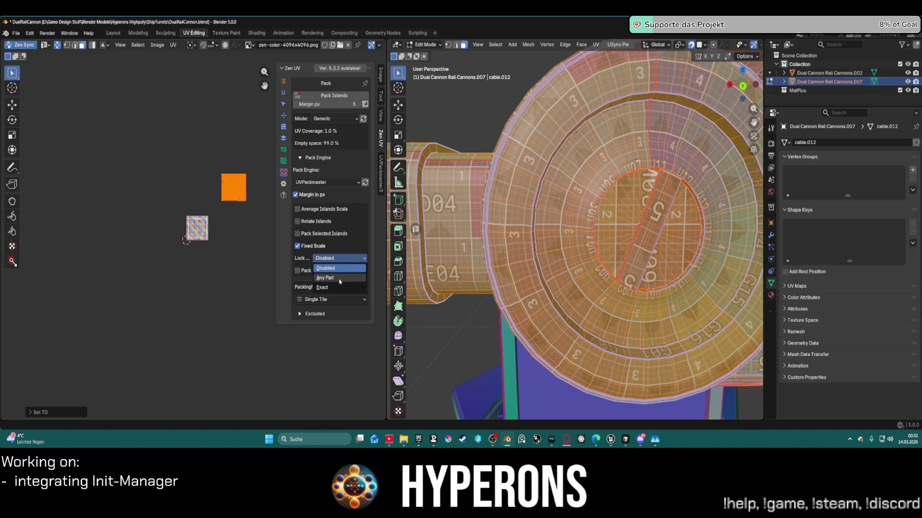
click(339, 280)
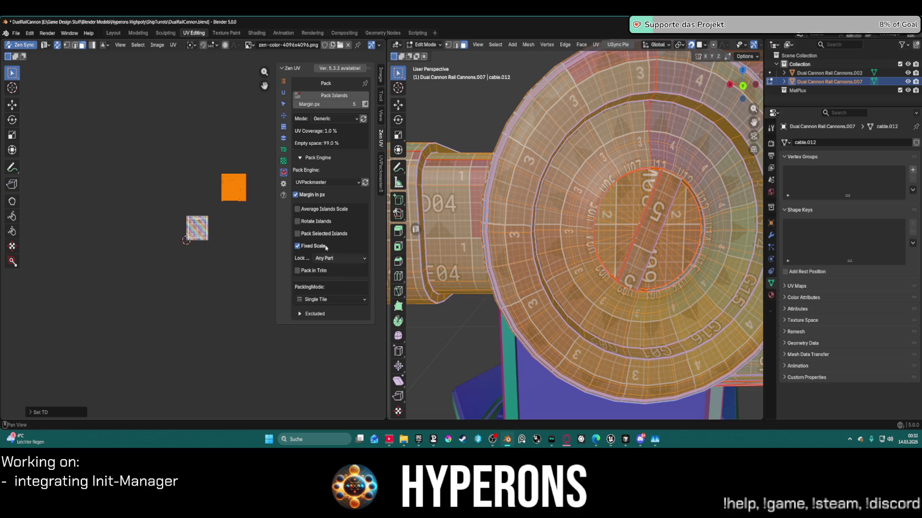
- Stack all similar UV islands, then pack the islands into the tile
click(283, 139)
click(327, 96)
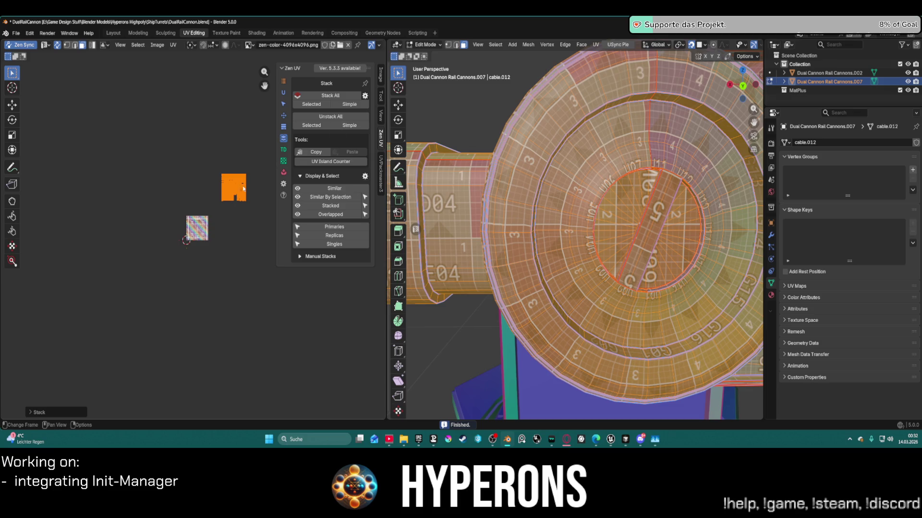
scroll(265, 166, up, 5)
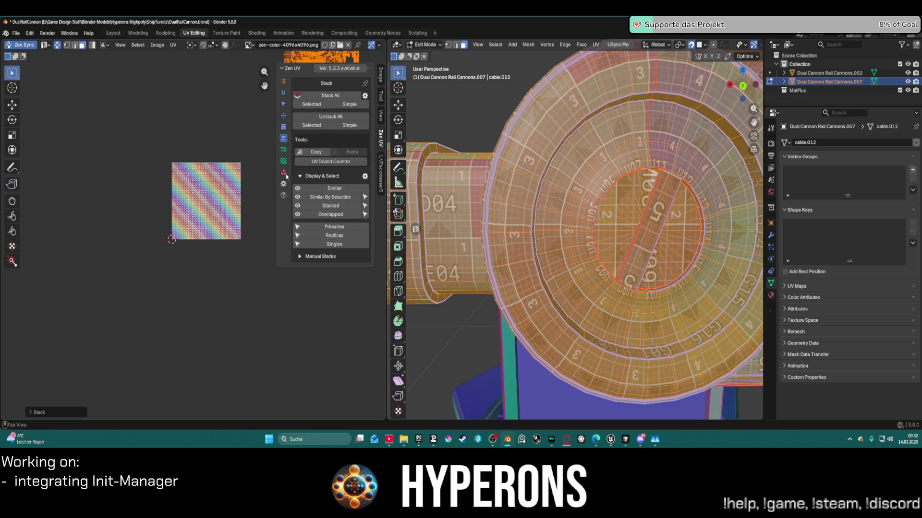
click(283, 171)
click(334, 96)
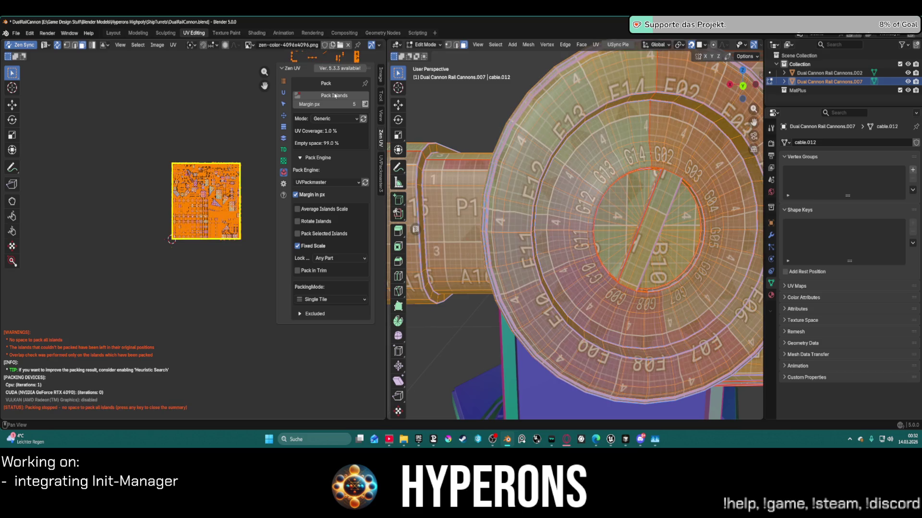
- Orient the cannon's UV islands to the world axes with World Orient
scroll(214, 178, up, 3)
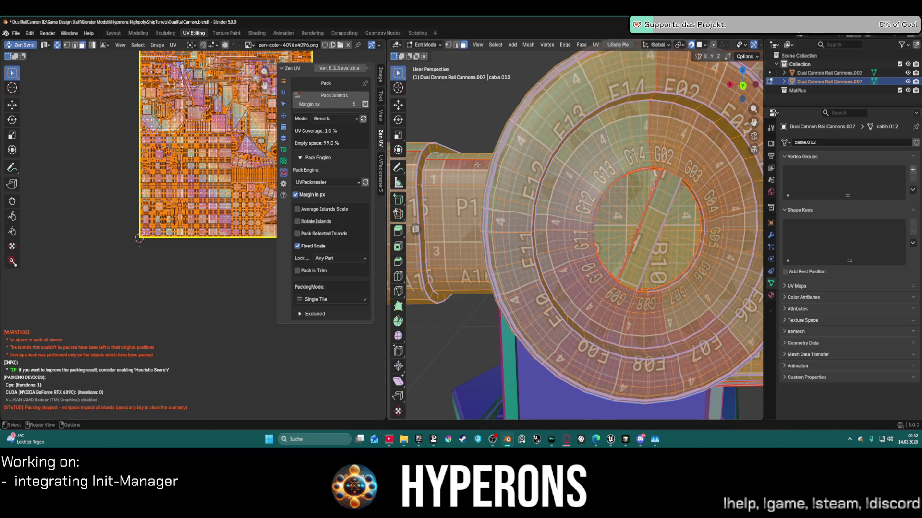
scroll(597, 198, down, 8)
scroll(597, 199, up, 5)
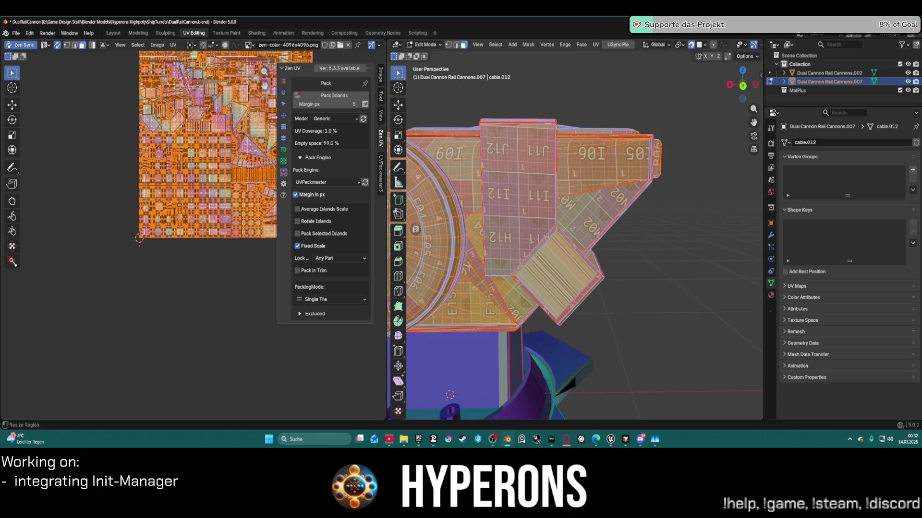
click(283, 116)
click(323, 105)
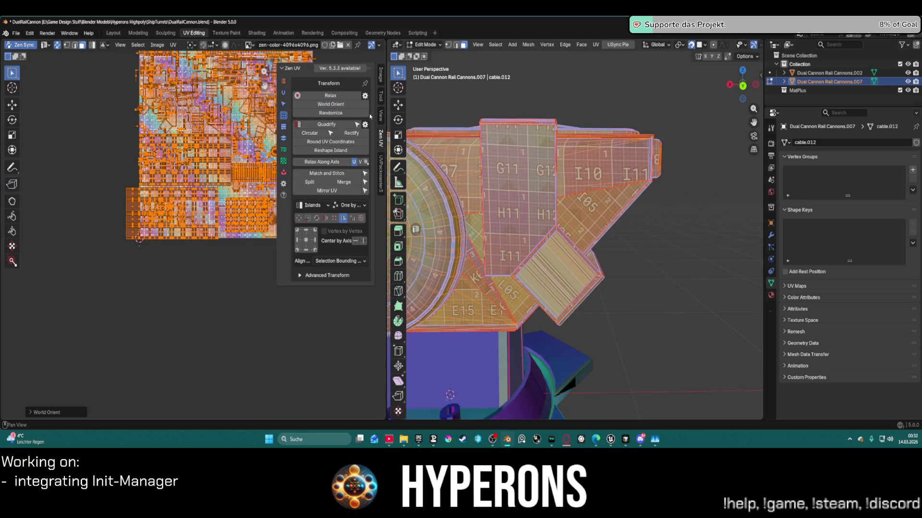